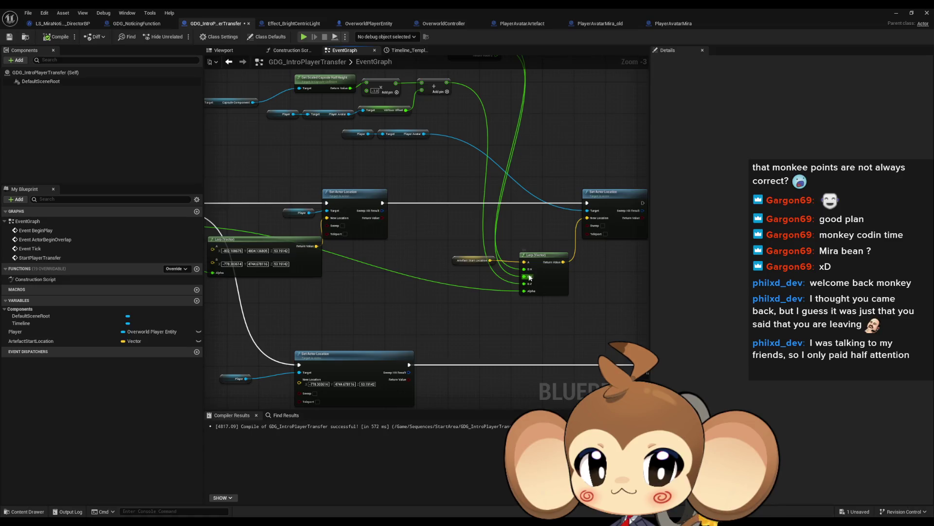
# - Paste a copy of the Set Actor Location node and its Player Avatar getter beside the first one
pyautogui.moveTo(506, 204)
pyautogui.mouseDown()
pyautogui.moveTo(531, 270)
pyautogui.moveTo(501, 189)
pyautogui.moveTo(453, 253)
pyautogui.mouseUp()
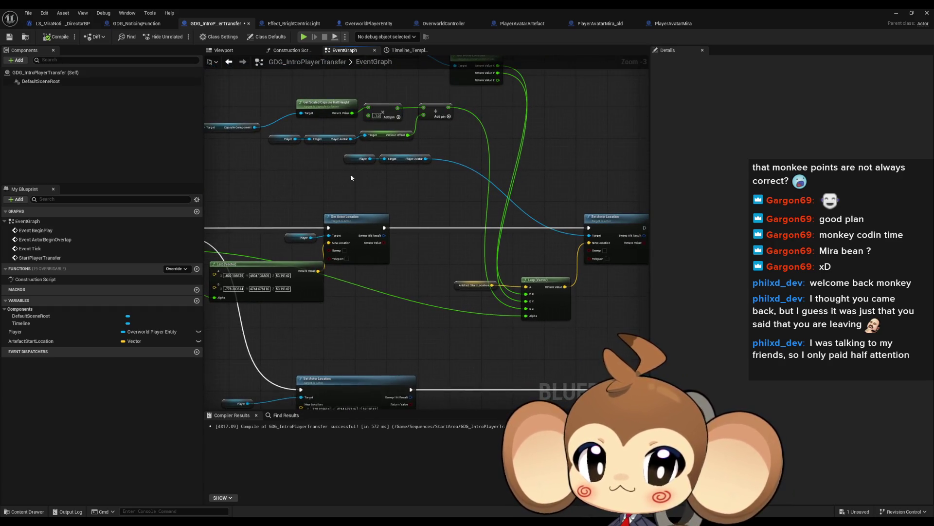
pyautogui.moveTo(502, 277); pyautogui.dragTo(487, 54)
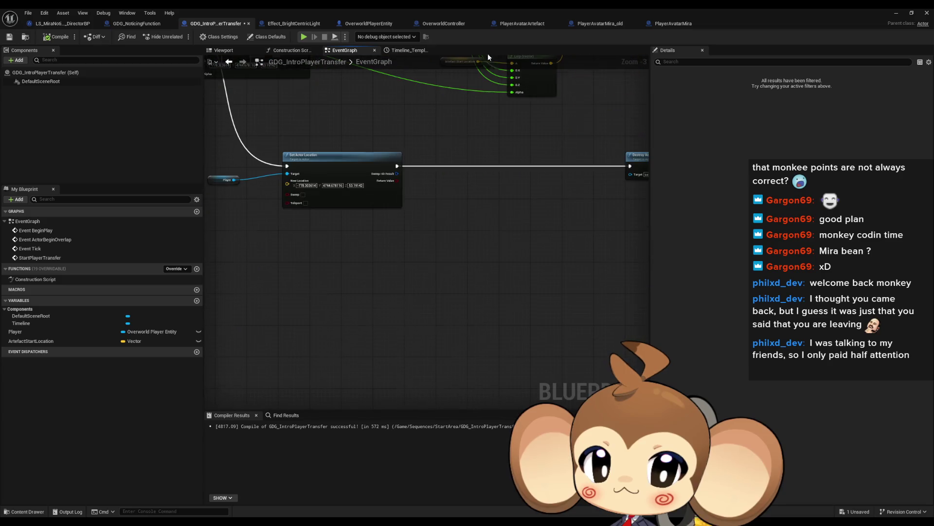
pyautogui.hotkey('ctrl', 'v')
pyautogui.moveTo(431, 282)
pyautogui.mouseDown()
pyautogui.moveTo(455, 235)
pyautogui.moveTo(447, 158)
pyautogui.moveTo(411, 231)
pyautogui.moveTo(399, 312)
pyautogui.mouseUp()
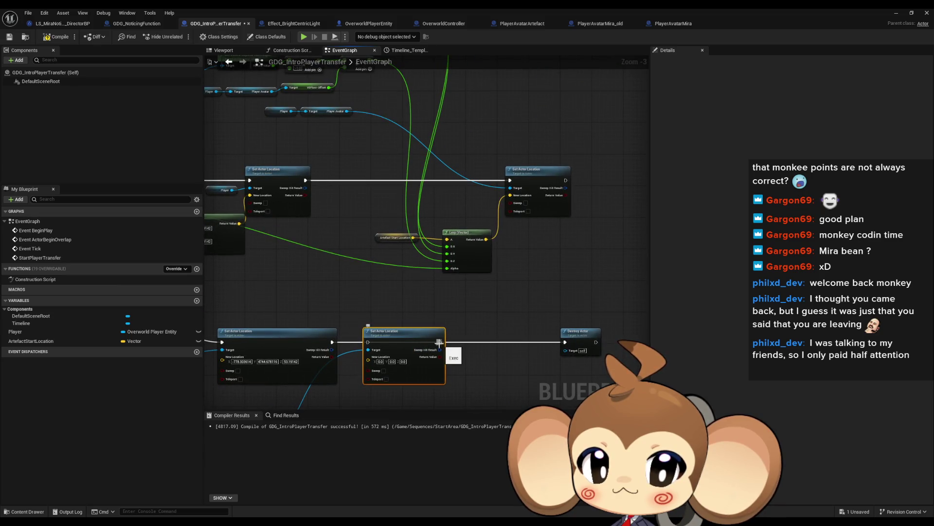
# - Move the height-offset and world-location getter nodes below the Set Actor Location nodes
pyautogui.moveTo(366, 260)
pyautogui.mouseDown()
pyautogui.moveTo(428, 359)
pyautogui.moveTo(366, 152)
pyautogui.moveTo(389, 124)
pyautogui.mouseUp()
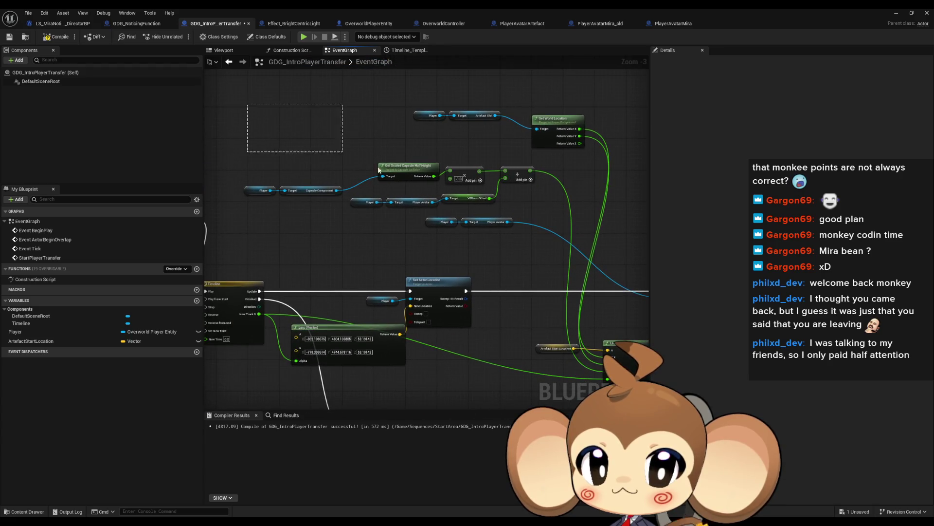
pyautogui.moveTo(377, 166)
pyautogui.mouseDown()
pyautogui.moveTo(602, 233)
pyautogui.moveTo(556, 295)
pyautogui.moveTo(426, 320)
pyautogui.mouseUp()
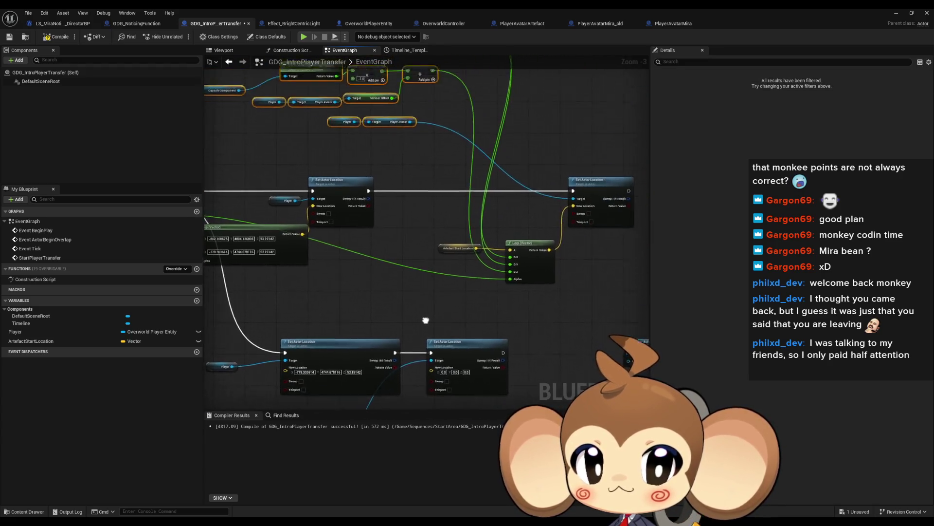
pyautogui.moveTo(325, 72)
pyautogui.mouseDown()
pyautogui.moveTo(292, 341)
pyautogui.moveTo(282, 320)
pyautogui.mouseUp()
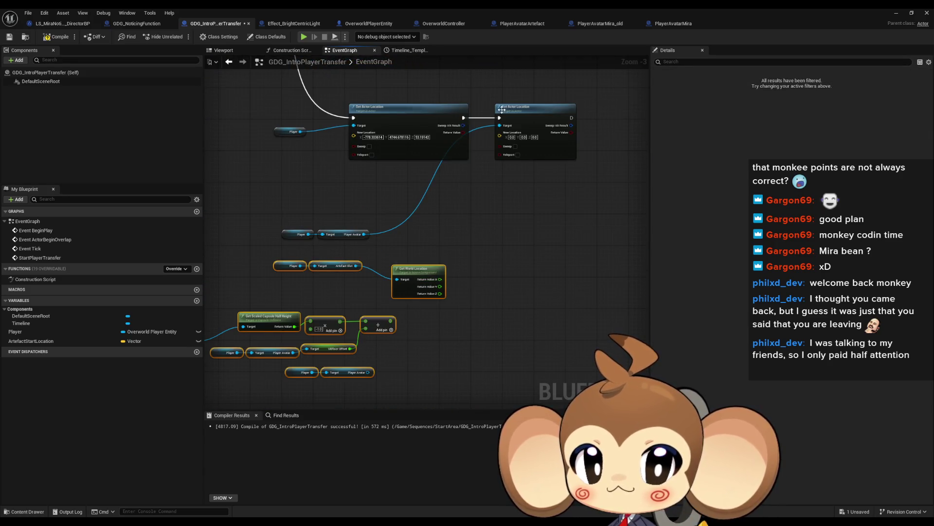
# - Split the second node's New Location pin and wire its X from Get World Location
pyautogui.rightClick(501, 137)
pyautogui.click(535, 168)
pyautogui.moveTo(500, 133)
pyautogui.mouseDown()
pyautogui.moveTo(439, 280)
pyautogui.moveTo(486, 200)
pyautogui.moveTo(499, 140)
pyautogui.moveTo(409, 347)
pyautogui.moveTo(387, 336)
pyautogui.moveTo(440, 294)
pyautogui.mouseUp()
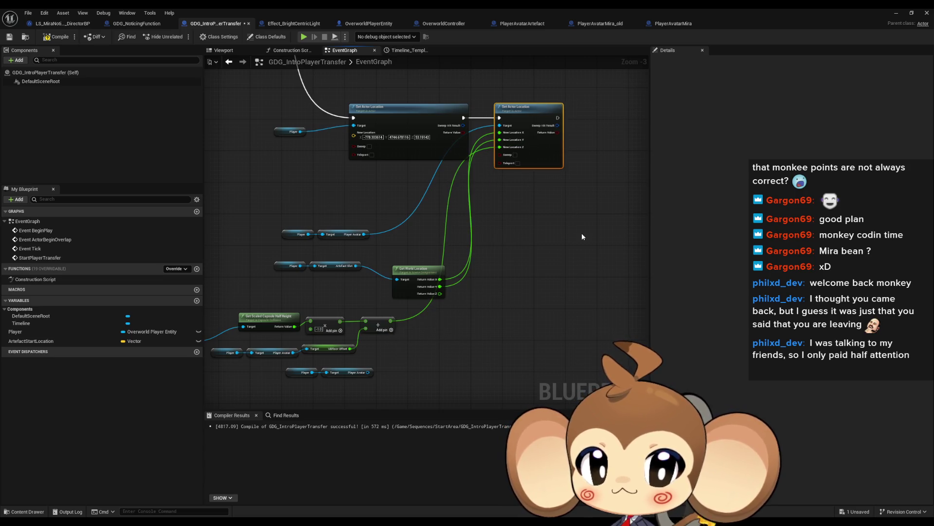
pyautogui.moveTo(558, 208)
pyautogui.mouseDown()
pyautogui.moveTo(492, 350)
pyautogui.moveTo(492, 252)
pyautogui.moveTo(515, 326)
pyautogui.moveTo(481, 331)
pyautogui.moveTo(439, 210)
pyautogui.mouseUp()
pyautogui.scroll(-1, 514, 326)
pyautogui.scroll(2, 479, 335)
# - Duplicate the Player to Player Avatar getter nodes
pyautogui.moveTo(460, 95); pyautogui.dragTo(460, 130)
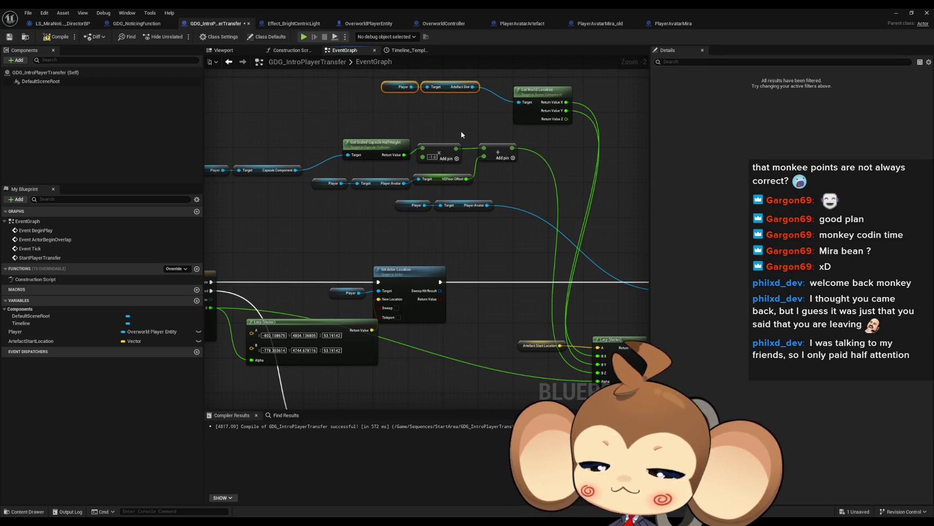
pyautogui.moveTo(491, 157); pyautogui.dragTo(453, 156)
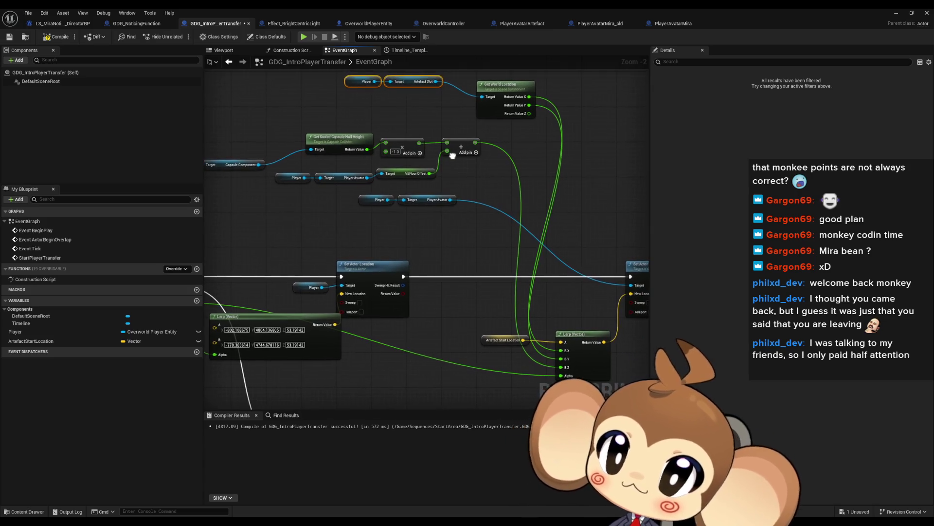
pyautogui.moveTo(465, 221)
pyautogui.mouseDown()
pyautogui.moveTo(471, 181)
pyautogui.moveTo(479, 322)
pyautogui.moveTo(477, 294)
pyautogui.mouseUp()
pyautogui.moveTo(309, 189); pyautogui.dragTo(344, 190)
pyautogui.moveTo(240, 183)
pyautogui.mouseDown()
pyautogui.moveTo(276, 210)
pyautogui.moveTo(510, 236)
pyautogui.moveTo(486, 237)
pyautogui.mouseUp()
pyautogui.hotkey('ctrl', 'v')
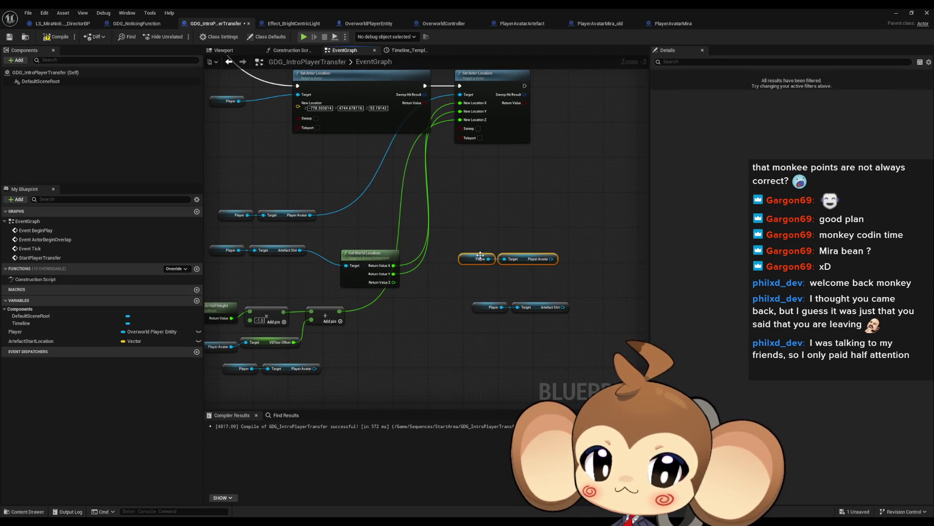
# - Add a SET Artefact node targeting the Player variable via the 'set artef' search
pyautogui.click(480, 255)
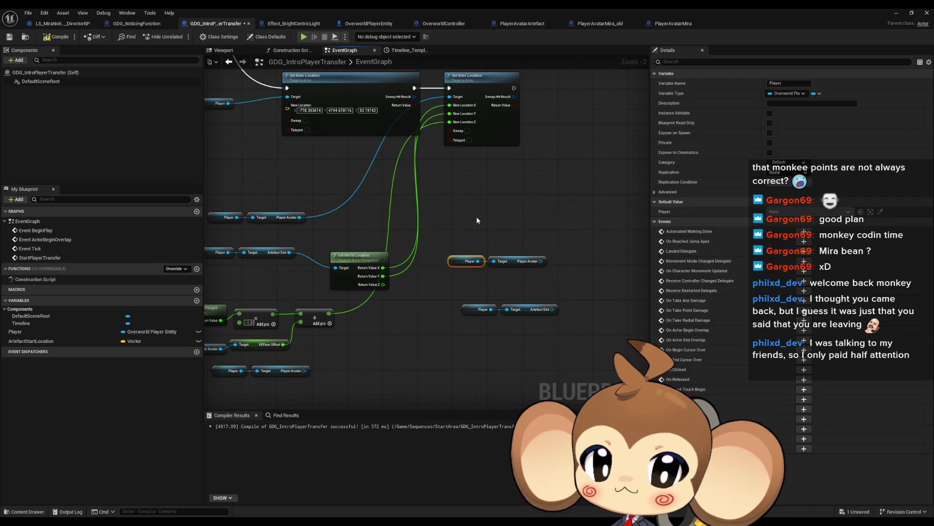
pyautogui.moveTo(467, 261)
pyautogui.mouseDown()
pyautogui.moveTo(476, 213)
pyautogui.moveTo(514, 217)
pyautogui.mouseUp()
pyautogui.write('a')
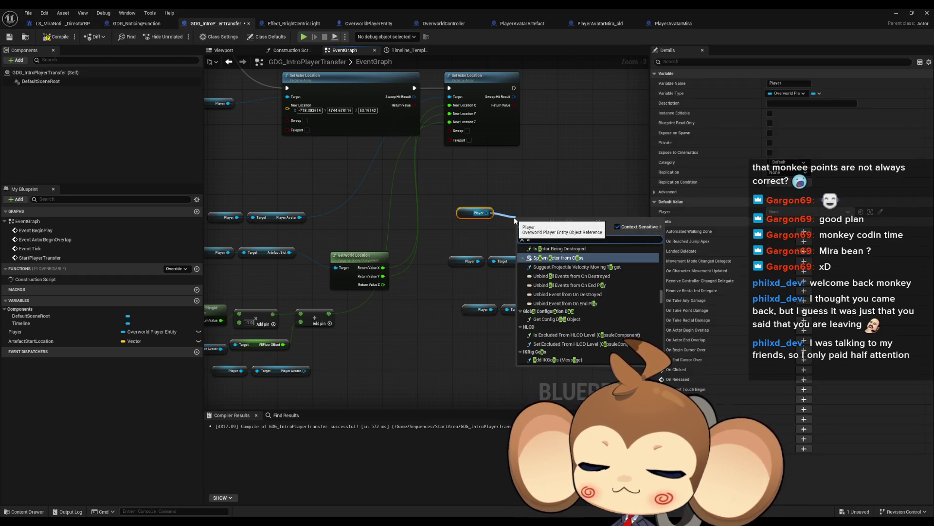
pyautogui.press('BackSpace')
pyautogui.write('set arte')
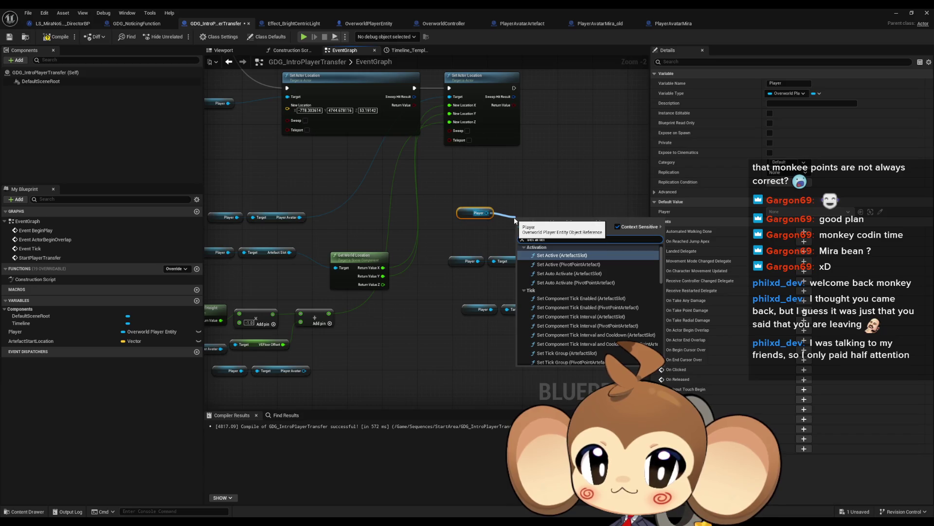
pyautogui.write('f')
pyautogui.scroll(-10, 616, 291)
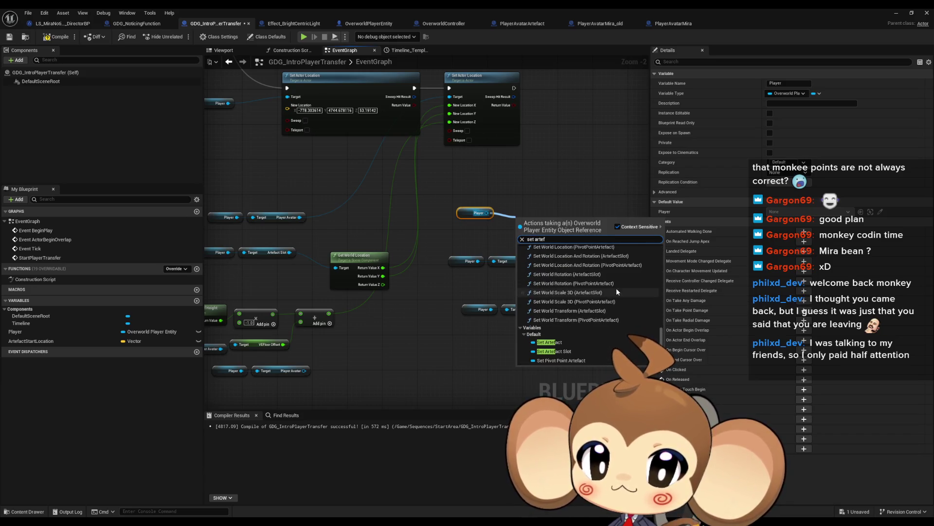
pyautogui.click(574, 342)
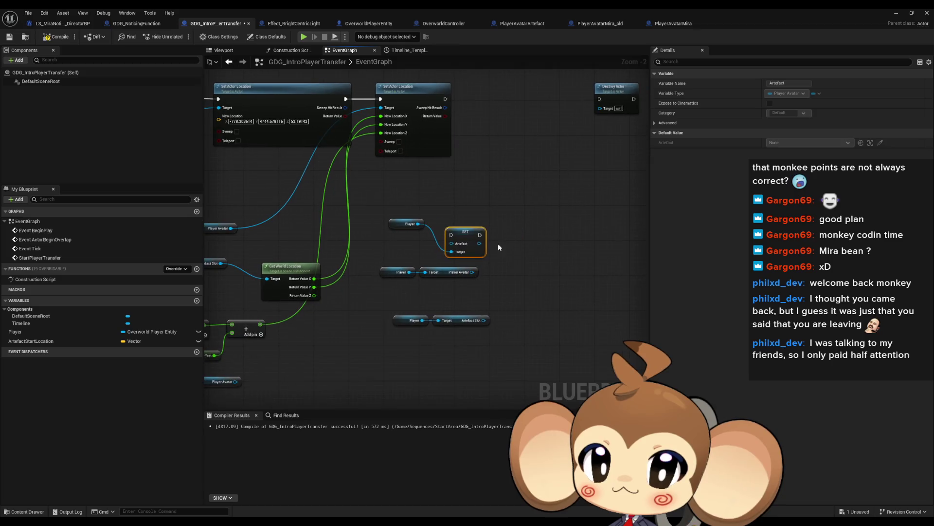
pyautogui.moveTo(467, 233); pyautogui.dragTo(493, 219)
pyautogui.moveTo(473, 273); pyautogui.dragTo(476, 229)
pyautogui.click(462, 250)
pyautogui.scroll(2, 463, 250)
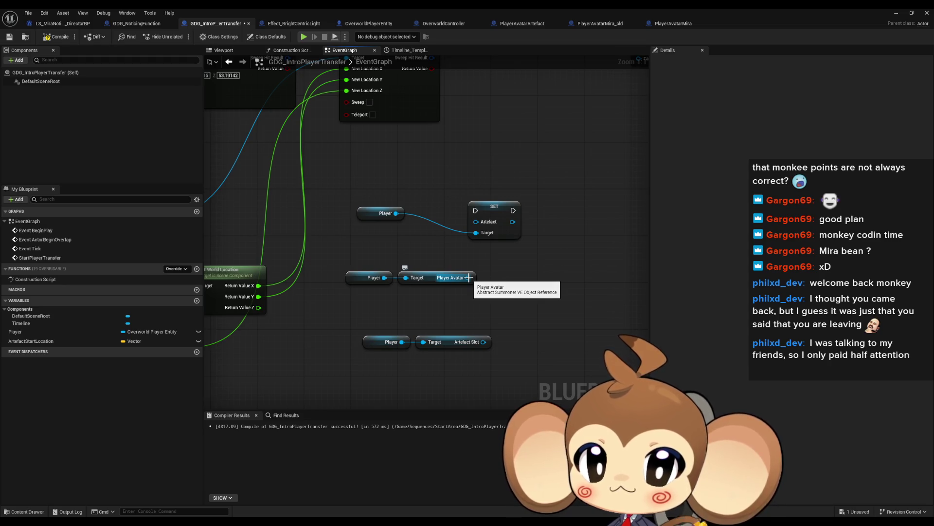
# - Cast Player Avatar to PlayerAvatarArtefact and wire the result into SET Artefact
pyautogui.moveTo(469, 277); pyautogui.dragTo(517, 288)
pyautogui.write('cast')
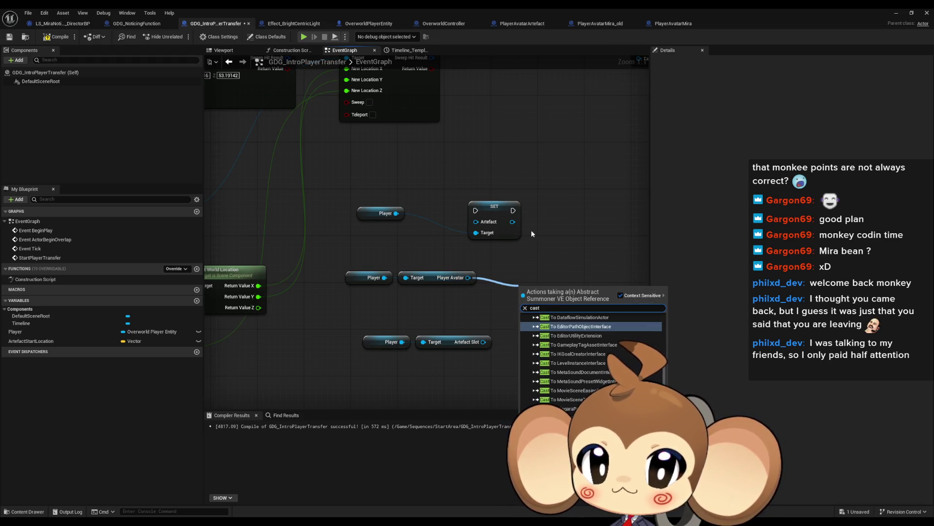
pyautogui.write(' arte')
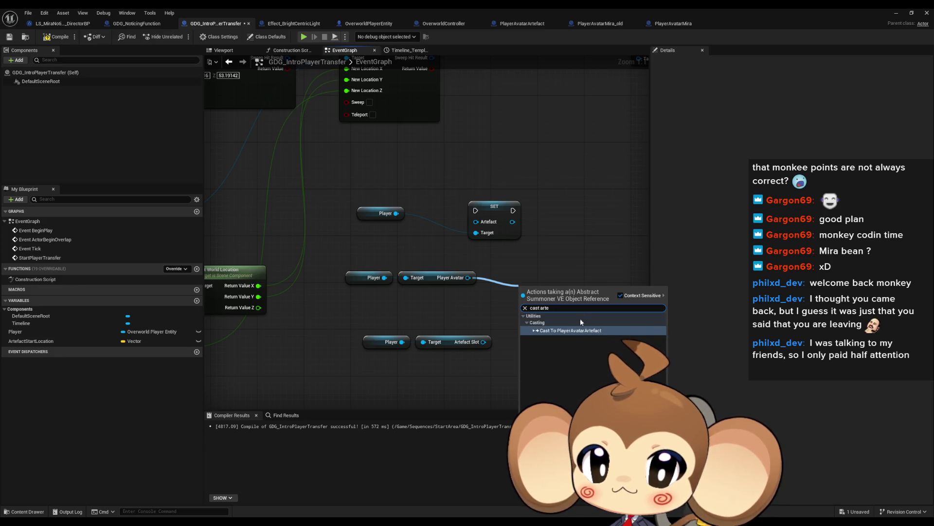
pyautogui.press('Return')
pyautogui.moveTo(605, 321)
pyautogui.mouseDown()
pyautogui.moveTo(487, 232)
pyautogui.moveTo(587, 302)
pyautogui.moveTo(628, 304)
pyautogui.moveTo(558, 298)
pyautogui.mouseUp()
# - Rearrange the Player and Artefact Slot nodes, then duplicate the Player Avatar getters
pyautogui.moveTo(266, 174)
pyautogui.mouseDown()
pyautogui.moveTo(428, 184)
pyautogui.moveTo(487, 298)
pyautogui.mouseUp()
pyautogui.moveTo(336, 305); pyautogui.dragTo(494, 369)
pyautogui.click(484, 303)
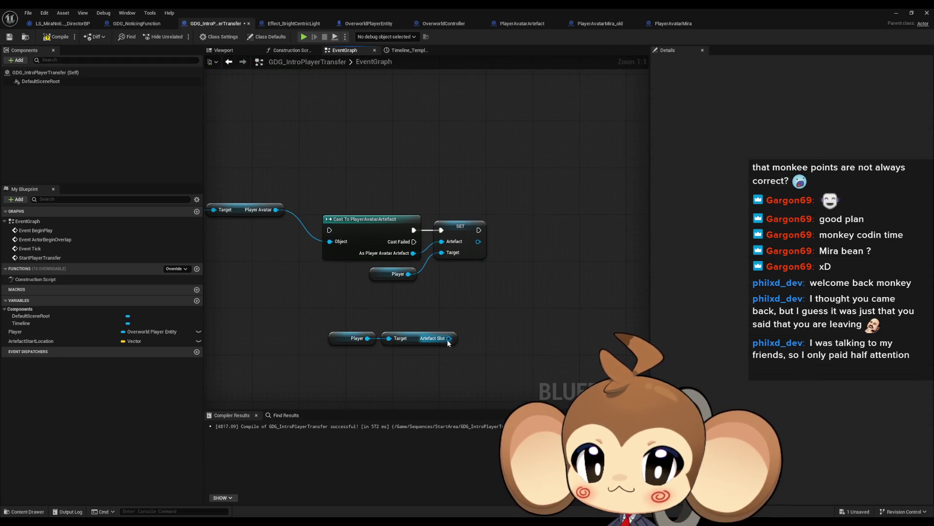
pyautogui.moveTo(449, 339)
pyautogui.mouseDown()
pyautogui.moveTo(495, 314)
pyautogui.moveTo(449, 338)
pyautogui.mouseUp()
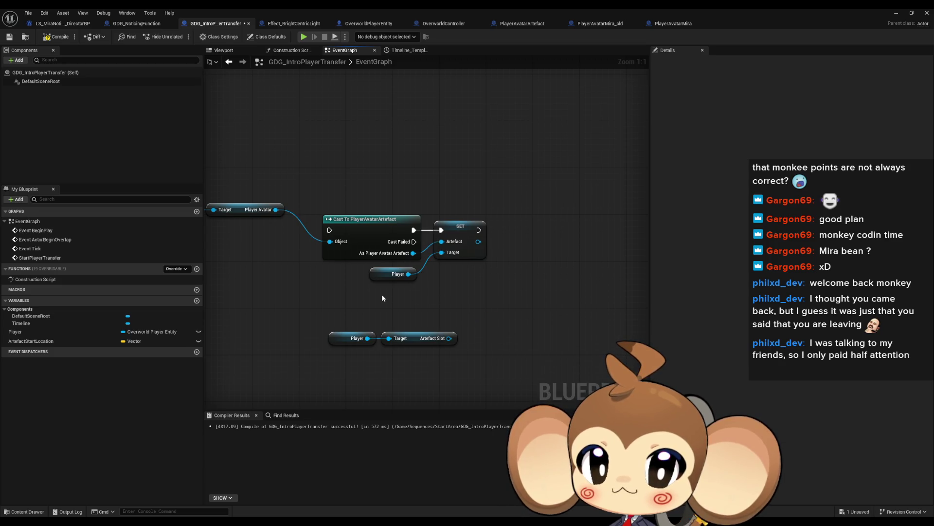
pyautogui.moveTo(382, 298); pyautogui.dragTo(470, 305)
pyautogui.moveTo(234, 202)
pyautogui.mouseDown()
pyautogui.moveTo(325, 217)
pyautogui.moveTo(349, 247)
pyautogui.mouseUp()
pyautogui.hotkey('ctrl', 'd')
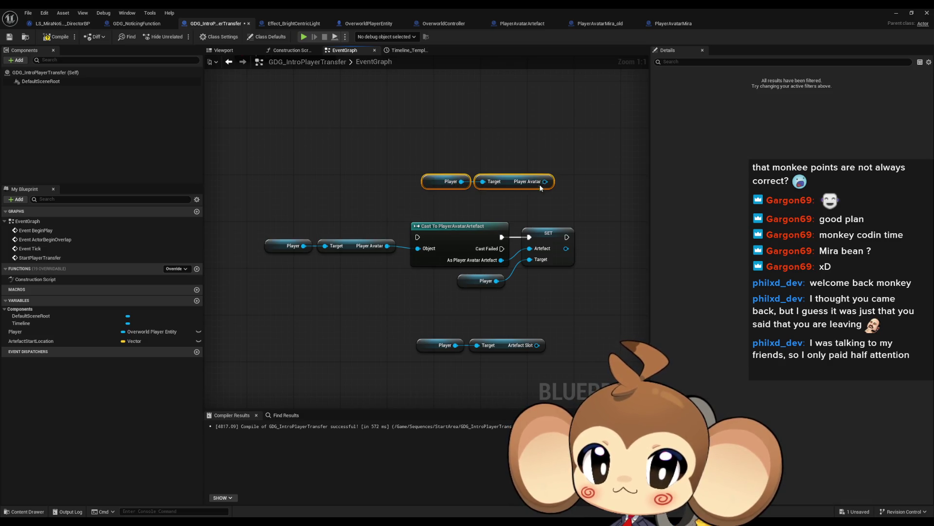
# - Add an Attach Actor To Component node for Player Avatar with Artefact Slot as parent
pyautogui.moveTo(545, 182); pyautogui.dragTo(583, 185)
pyautogui.write('attac')
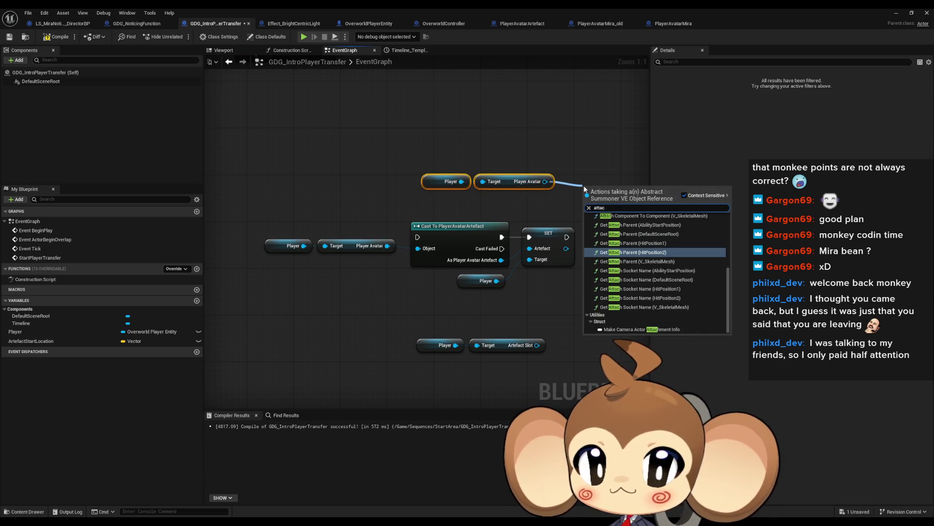
pyautogui.write('h to comp')
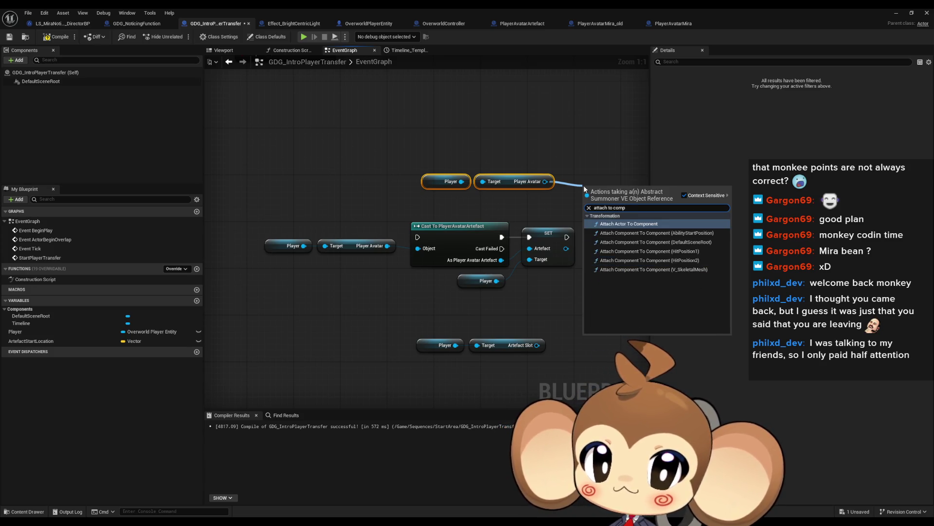
pyautogui.press('Return')
pyautogui.moveTo(479, 198); pyautogui.dragTo(515, 215)
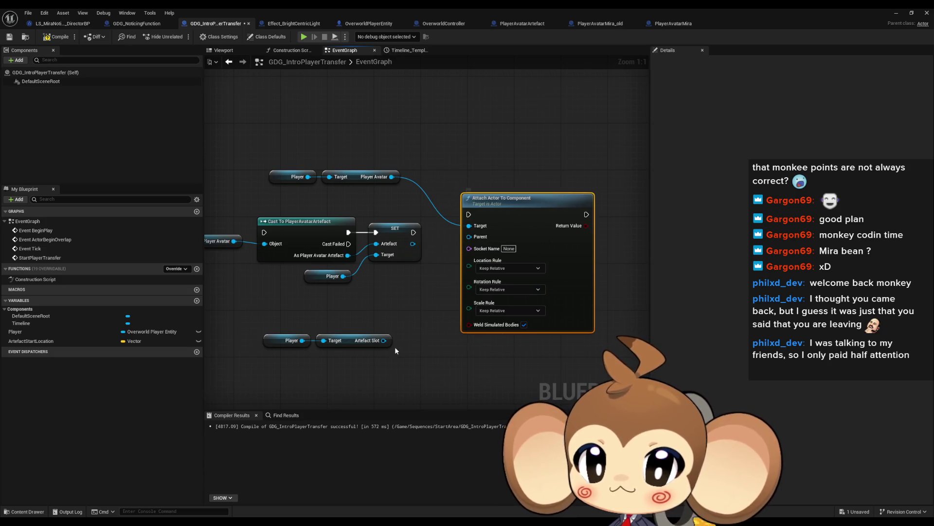
pyautogui.moveTo(384, 340)
pyautogui.mouseDown()
pyautogui.moveTo(468, 238)
pyautogui.moveTo(459, 221)
pyautogui.moveTo(468, 214)
pyautogui.mouseUp()
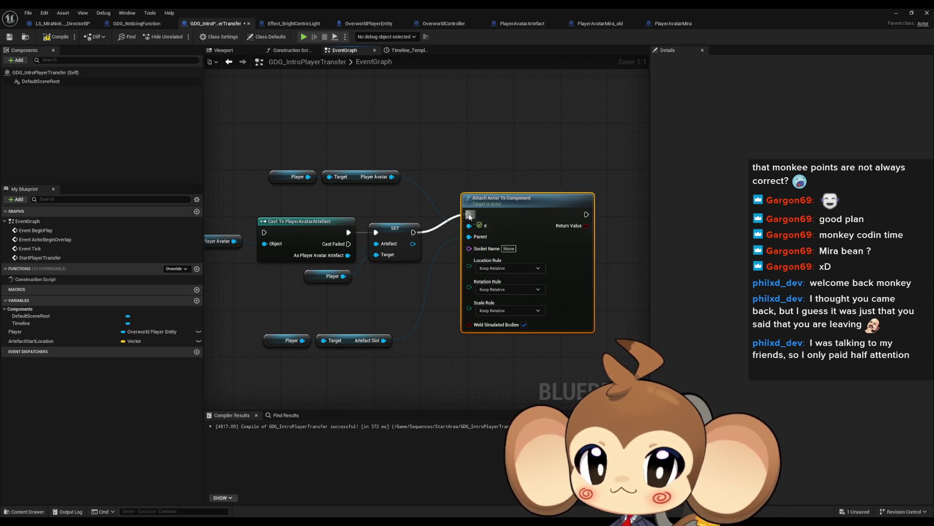
# - Set the attach node's location, rotation and scale rules to Keep World
pyautogui.click(516, 269)
pyautogui.click(506, 286)
pyautogui.click(507, 289)
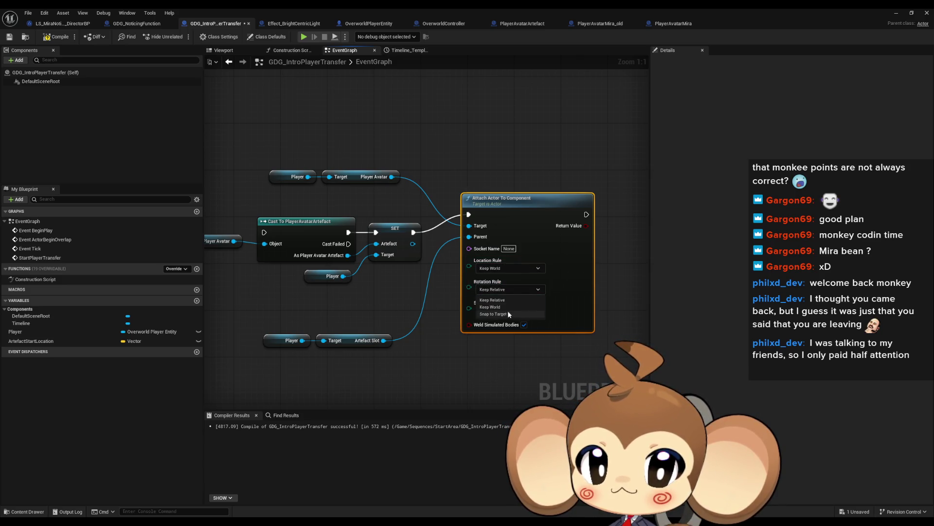
pyautogui.click(509, 312)
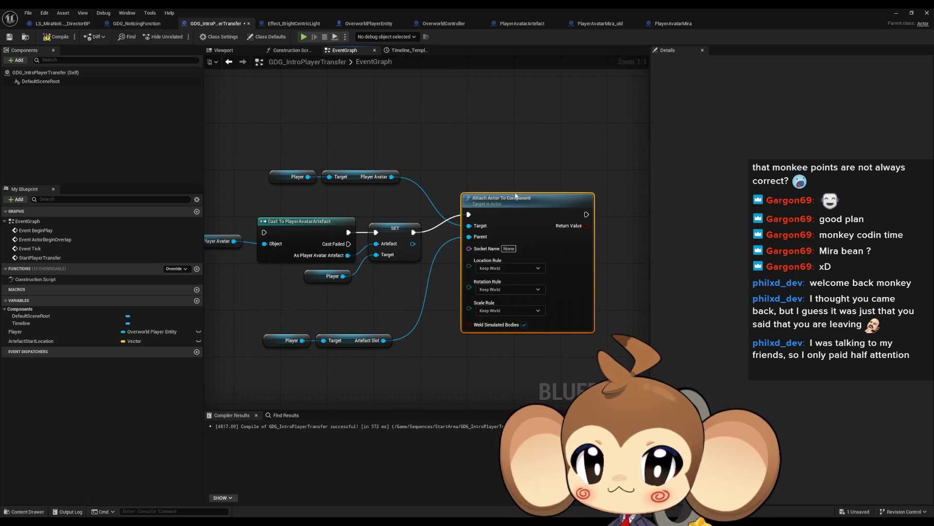
pyautogui.moveTo(516, 194); pyautogui.dragTo(493, 218)
pyautogui.click(492, 166)
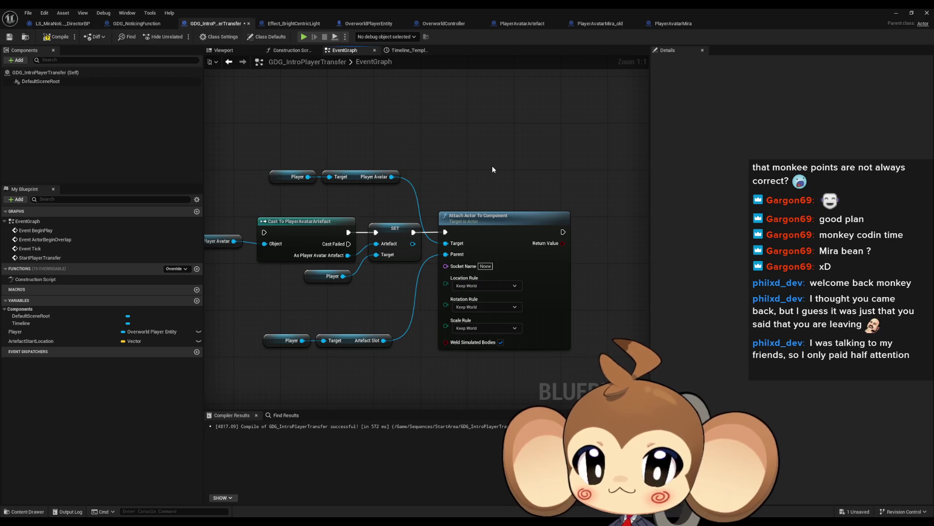
pyautogui.scroll(-4, 493, 167)
pyautogui.moveTo(483, 140); pyautogui.dragTo(472, 183)
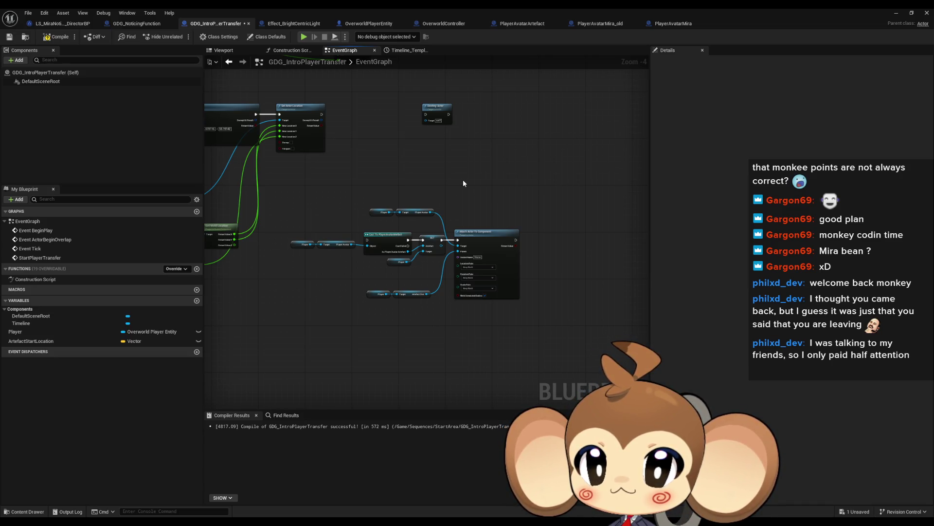
pyautogui.moveTo(357, 173)
pyautogui.mouseDown()
pyautogui.moveTo(389, 193)
pyautogui.moveTo(799, 202)
pyautogui.moveTo(827, 215)
pyautogui.mouseUp()
pyautogui.scroll(3, 392, 292)
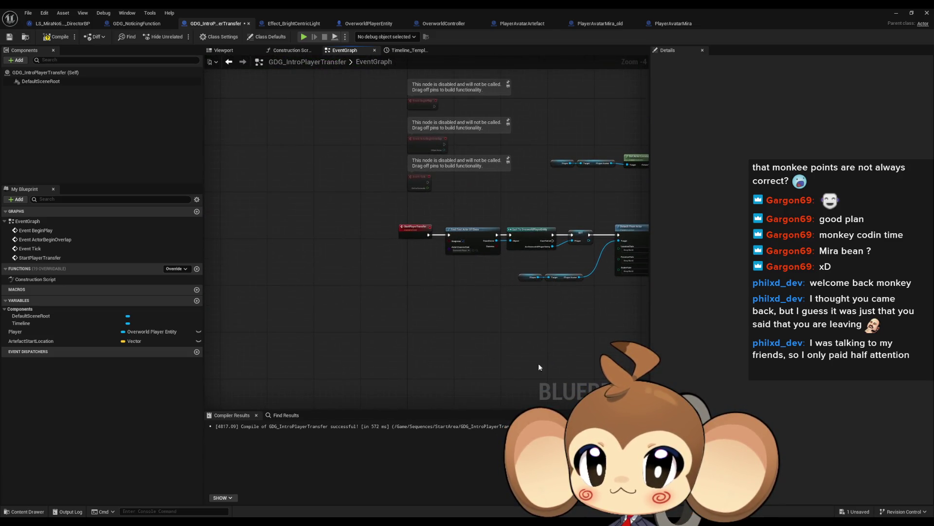
pyautogui.moveTo(438, 273); pyautogui.dragTo(273, 262)
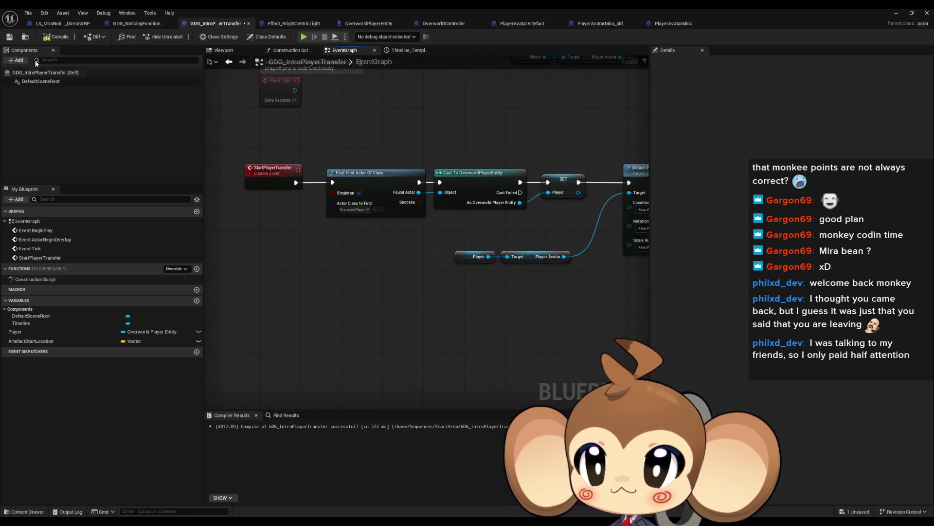
pyautogui.click(62, 24)
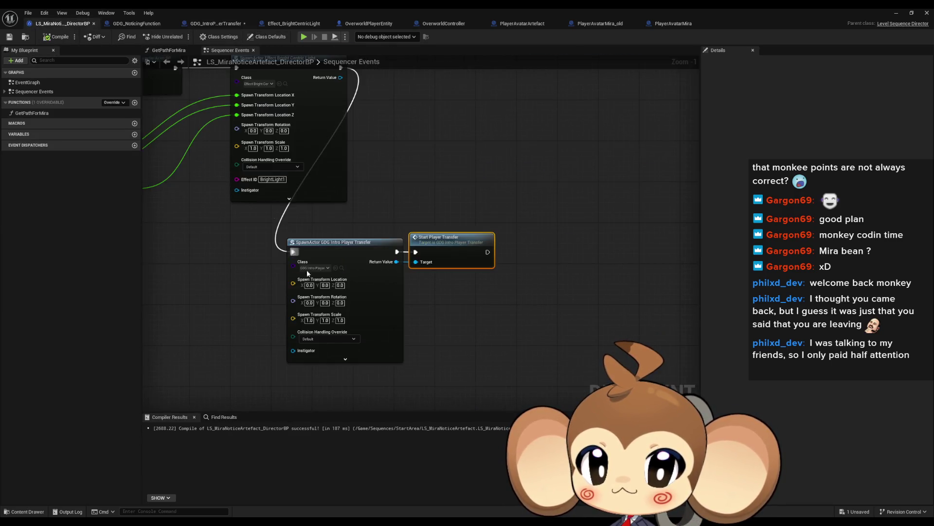
# - Review the director BP's Sequencer Events graph down to the PlayerAvatarMira event rows
pyautogui.scroll(-3, 307, 270)
pyautogui.scroll(3, 271, 252)
pyautogui.click(397, 275)
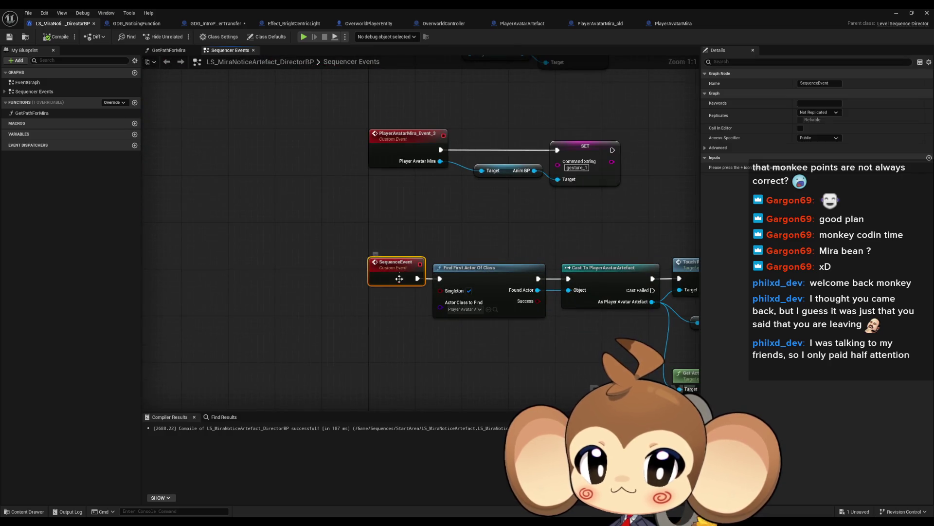
pyautogui.scroll(-4, 398, 292)
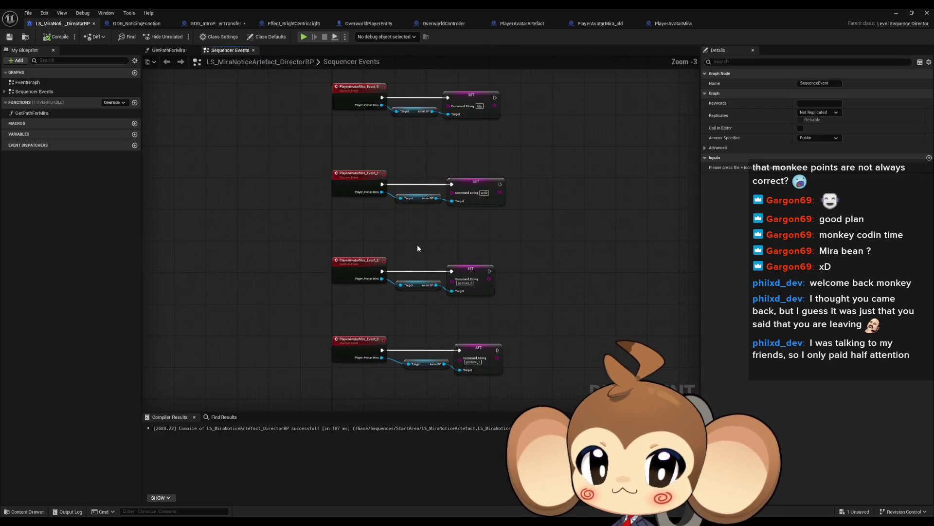
pyautogui.moveTo(416, 244); pyautogui.dragTo(428, 329)
pyautogui.scroll(-2, 430, 374)
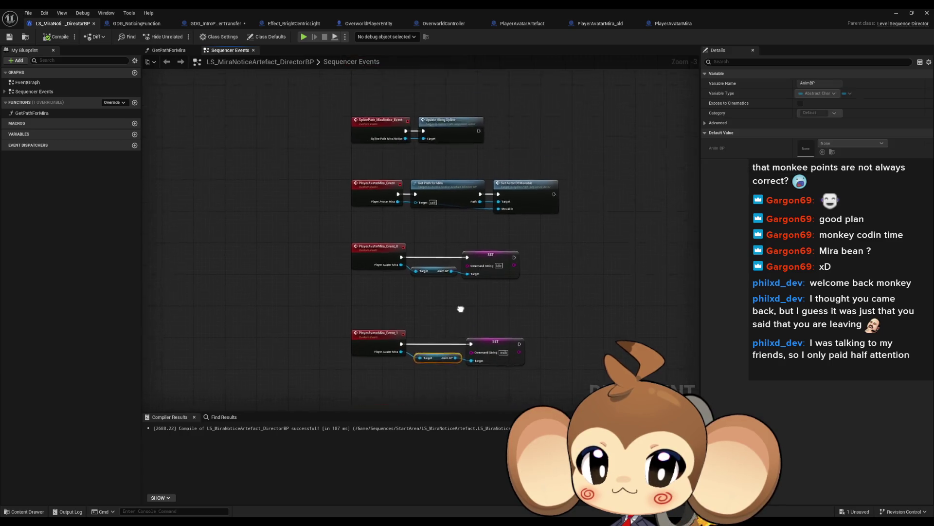
pyautogui.scroll(5, 404, 302)
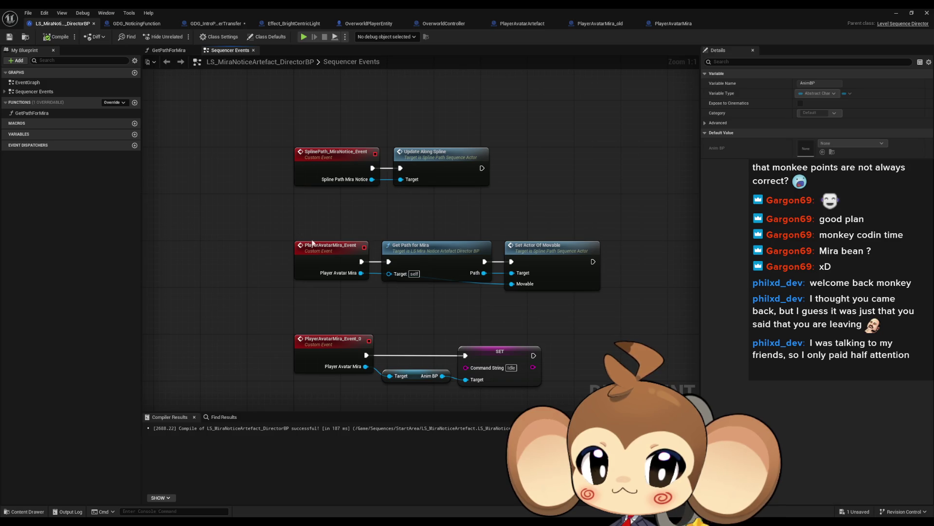
# - Inspect the Set Actor Of Movable and Get Path for Mira nodes, then open GDG_IntroPlayerTransfer
pyautogui.click(545, 268)
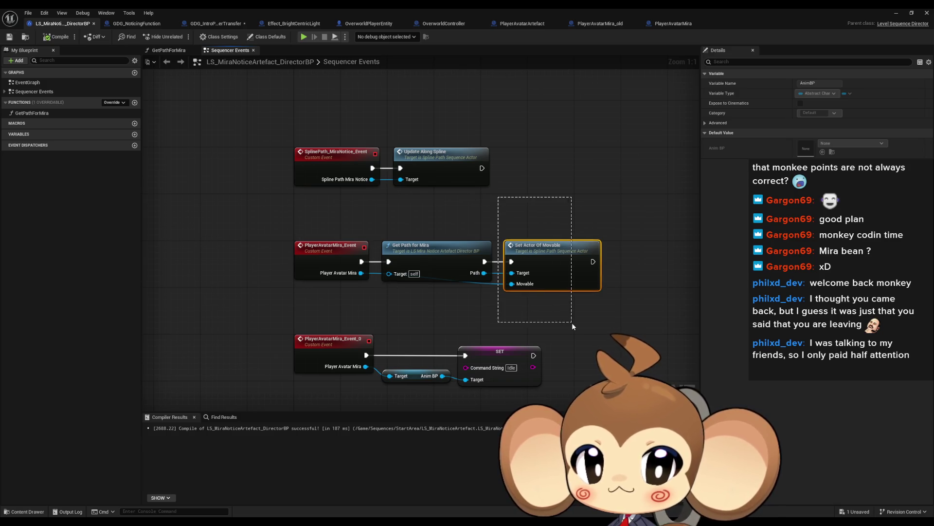
pyautogui.click(456, 276)
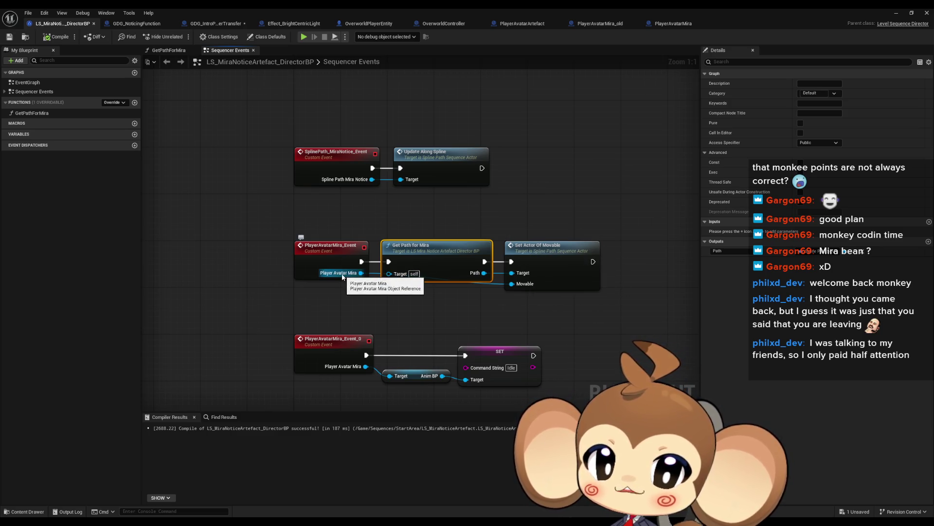
pyautogui.scroll(-6, 341, 271)
pyautogui.moveTo(544, 305); pyautogui.dragTo(425, 152)
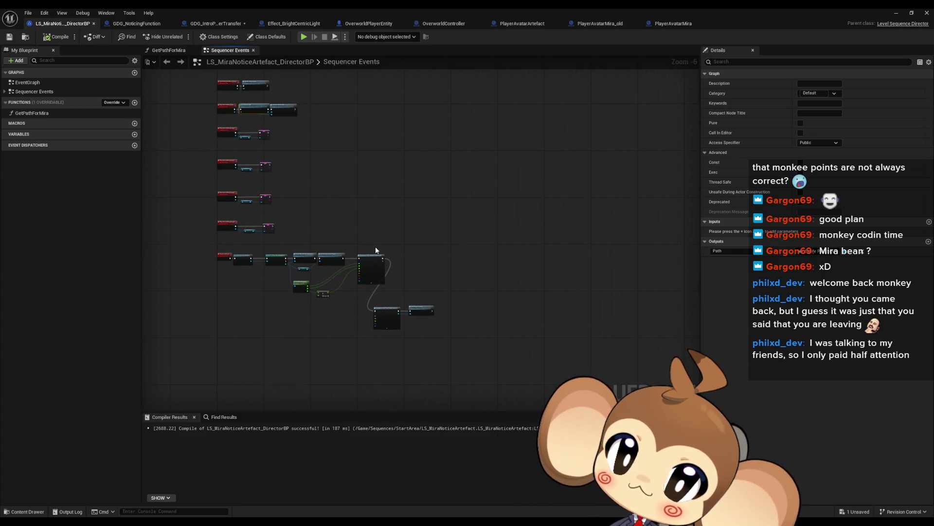
pyautogui.scroll(3, 419, 332)
pyautogui.doubleClick(404, 263)
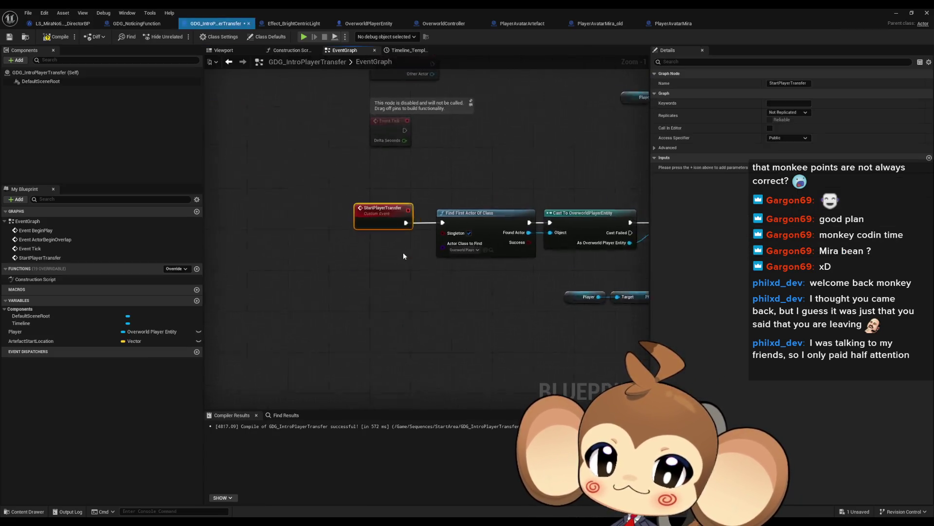
# - Wire the second Set Actor Location's execution into the PlayerAvatarArtefact cast
pyautogui.scroll(3, 525, 320)
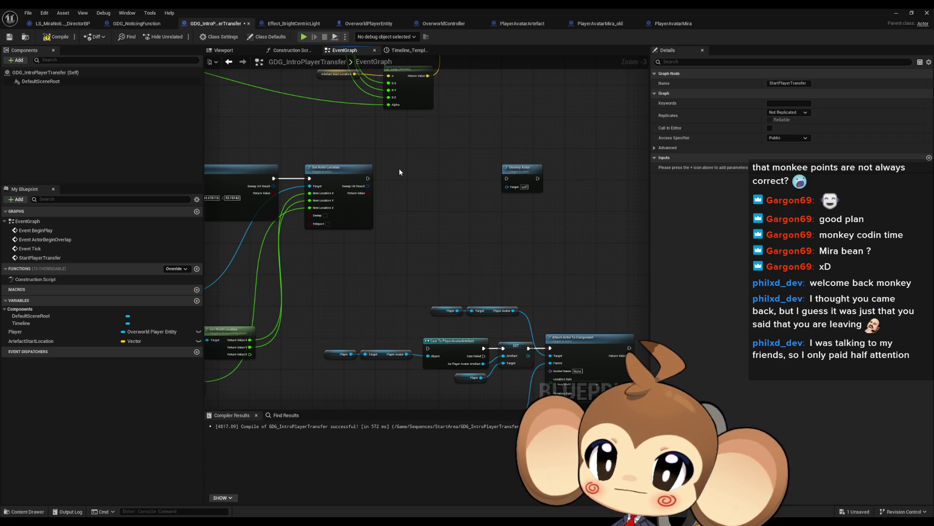
pyautogui.moveTo(494, 291); pyautogui.dragTo(457, 265)
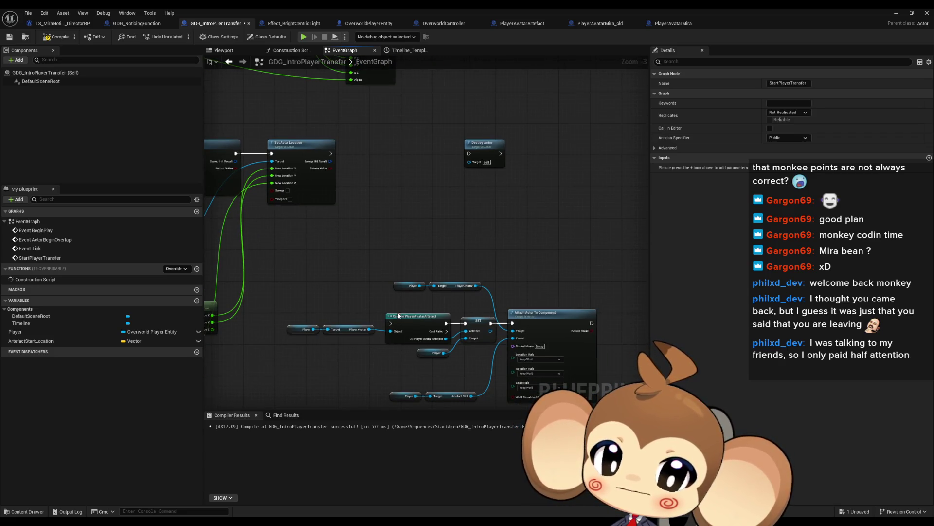
pyautogui.moveTo(391, 321)
pyautogui.mouseDown()
pyautogui.moveTo(314, 188)
pyautogui.moveTo(351, 198)
pyautogui.moveTo(331, 154)
pyautogui.mouseUp()
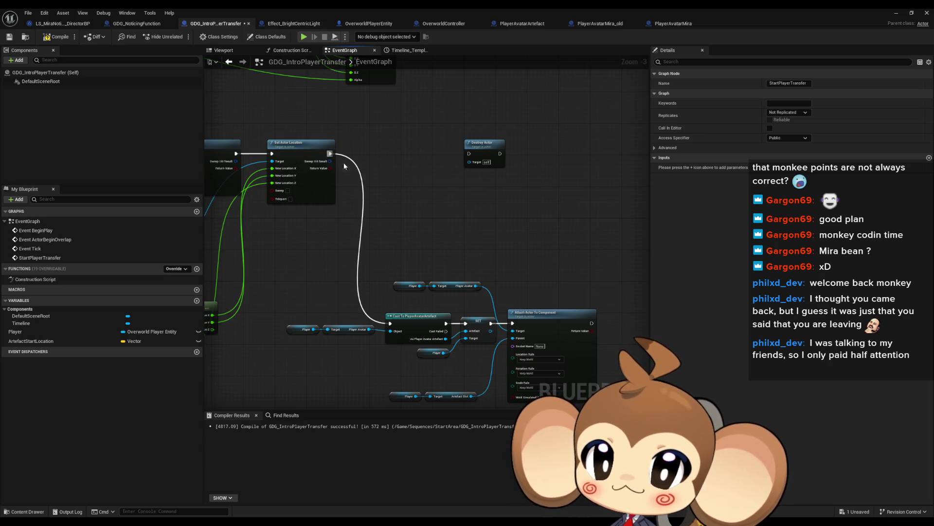
pyautogui.moveTo(580, 282); pyautogui.dragTo(418, 252)
# - After the attach, get all actors of class Player Avatar Mira and take the array's LENGTH
pyautogui.click(431, 292)
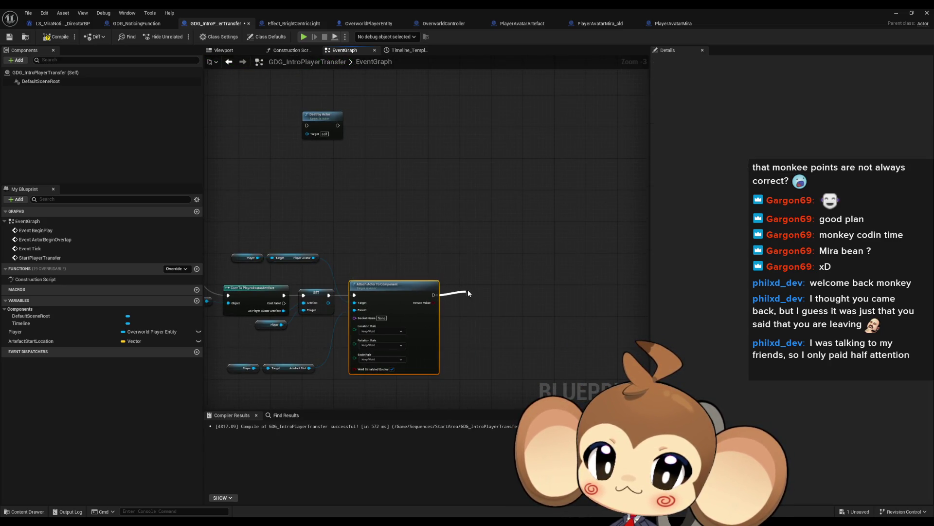
pyautogui.moveTo(468, 290); pyautogui.dragTo(468, 290)
pyautogui.write('find all acto')
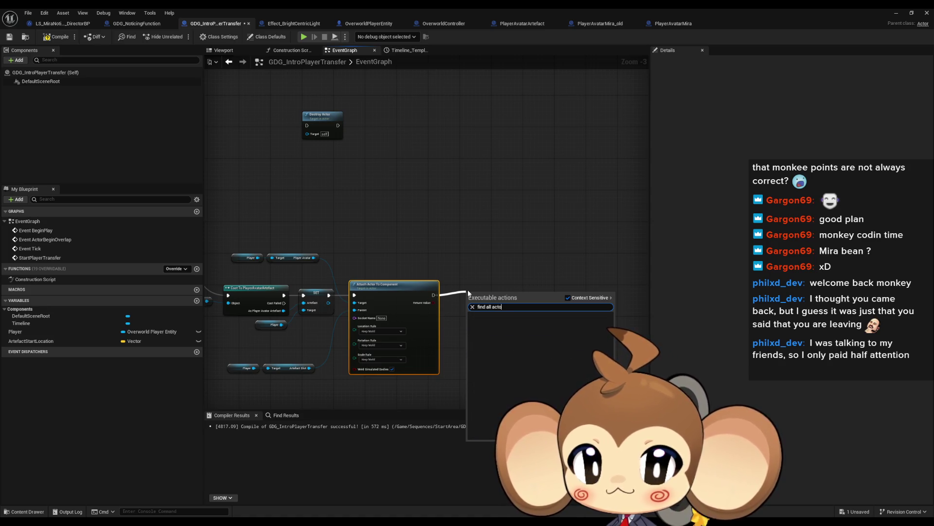
pyautogui.write('get al')
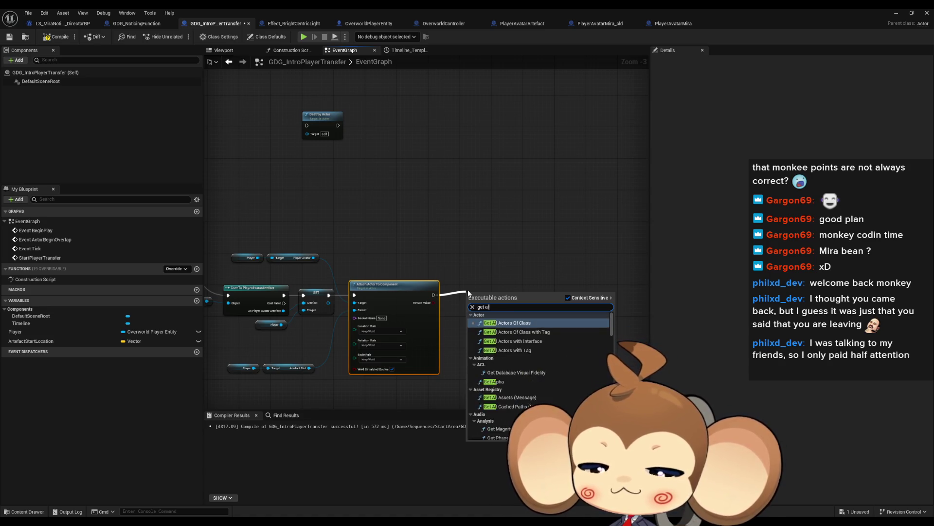
pyautogui.write('l act of clas')
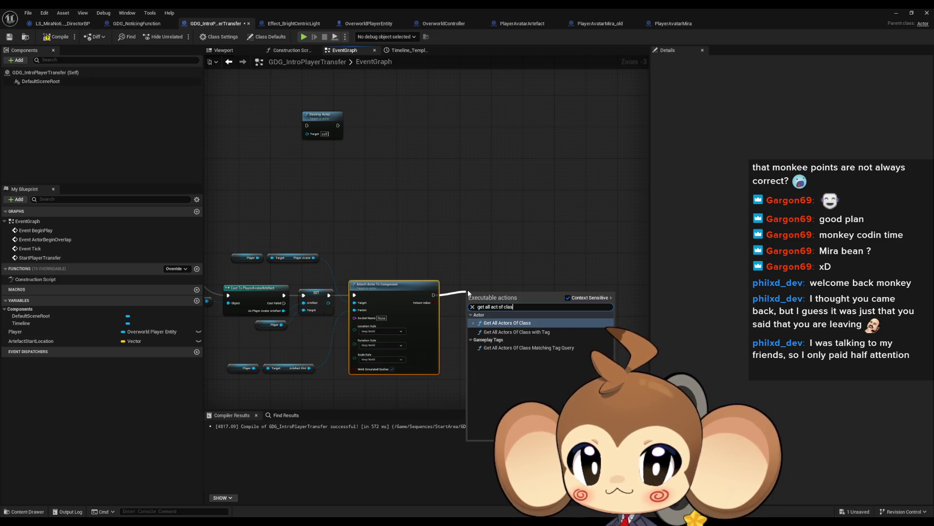
pyautogui.press('Return')
pyautogui.click(486, 311)
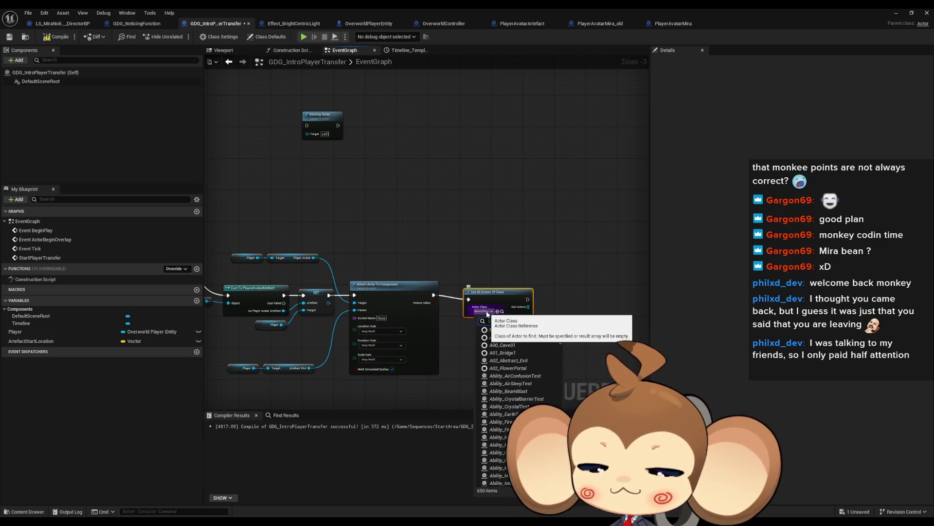
pyautogui.write('ira')
pyautogui.click(533, 344)
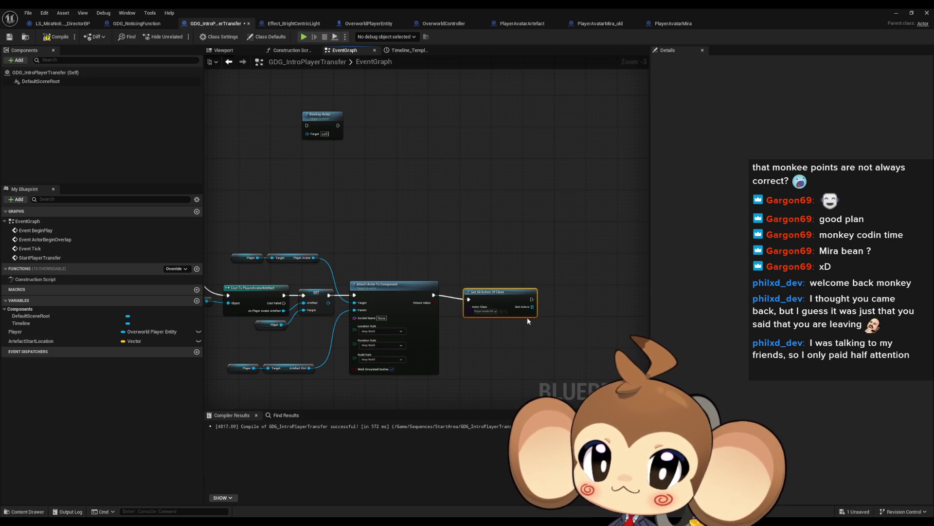
pyautogui.moveTo(531, 308); pyautogui.dragTo(562, 309)
pyautogui.write('loen')
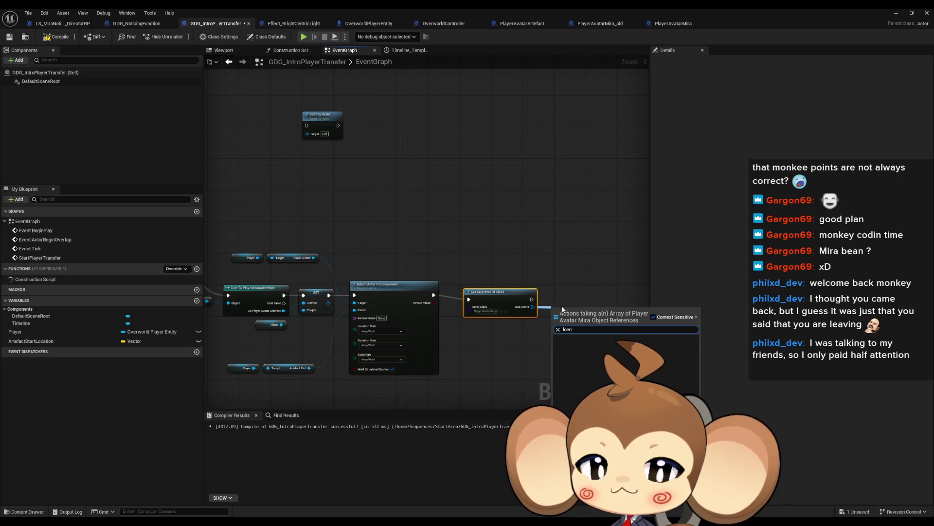
pyautogui.press('Return')
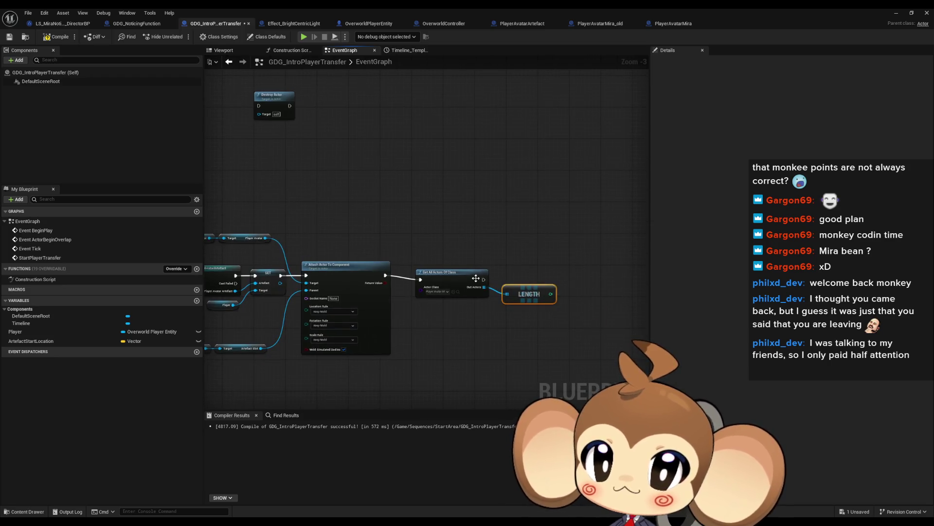
# - Add a Print String fed by an Append with the text 'Error: there are'
pyautogui.moveTo(515, 252)
pyautogui.mouseDown()
pyautogui.moveTo(525, 226)
pyautogui.moveTo(452, 228)
pyautogui.mouseUp()
pyautogui.write('print')
pyautogui.press('Return')
pyautogui.write('a')
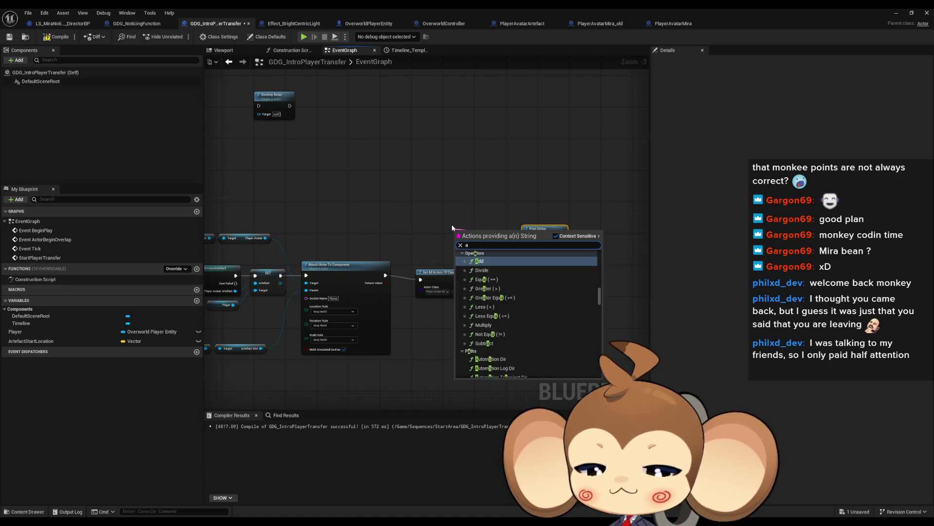
pyautogui.write('ppend')
pyautogui.press('Return')
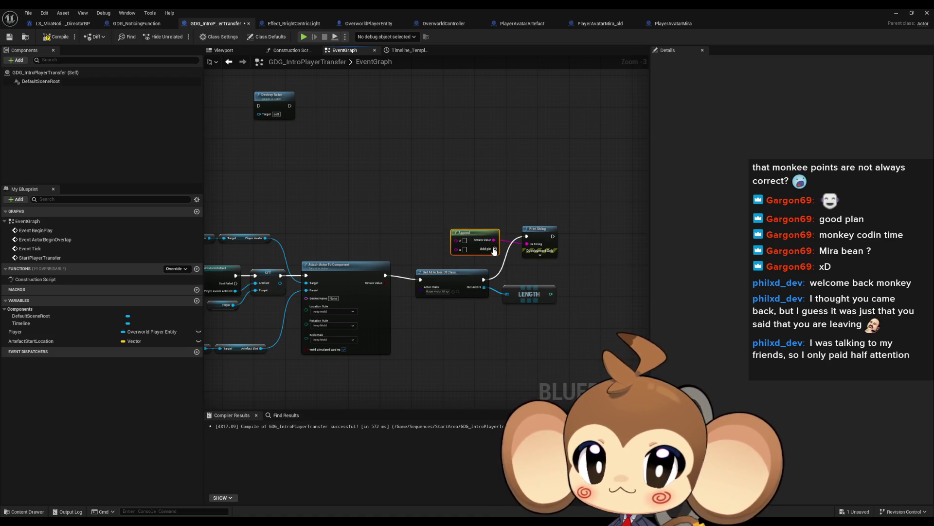
pyautogui.moveTo(471, 234); pyautogui.dragTo(471, 215)
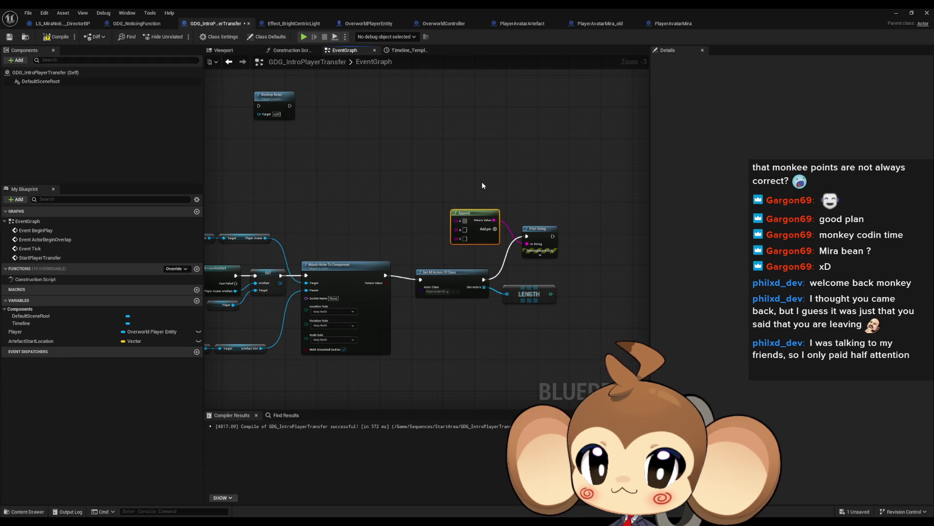
pyautogui.write('there are')
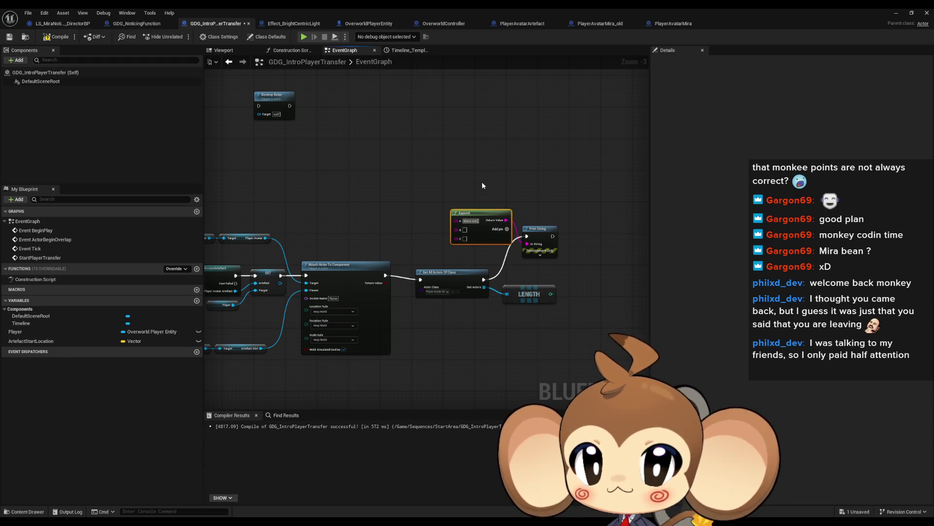
pyautogui.press('Home')
pyautogui.write('Enter')
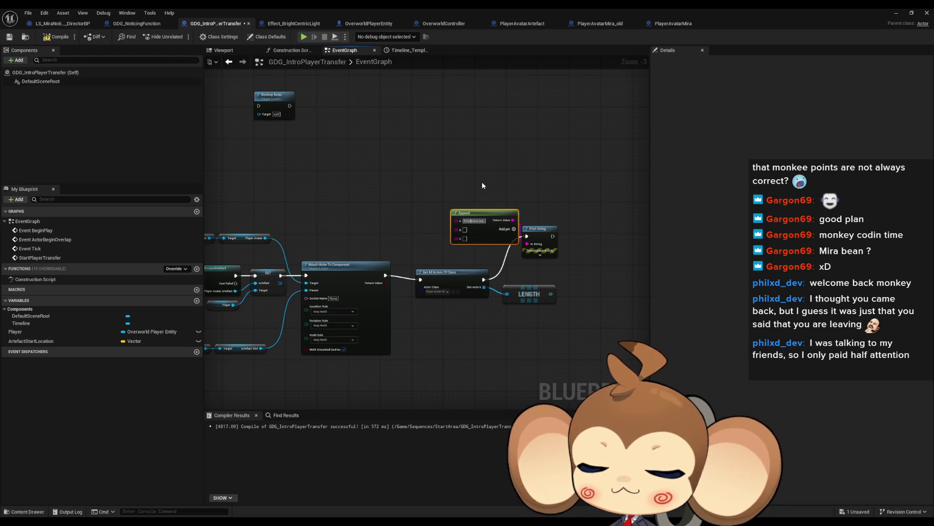
pyautogui.moveTo(477, 236); pyautogui.dragTo(461, 232)
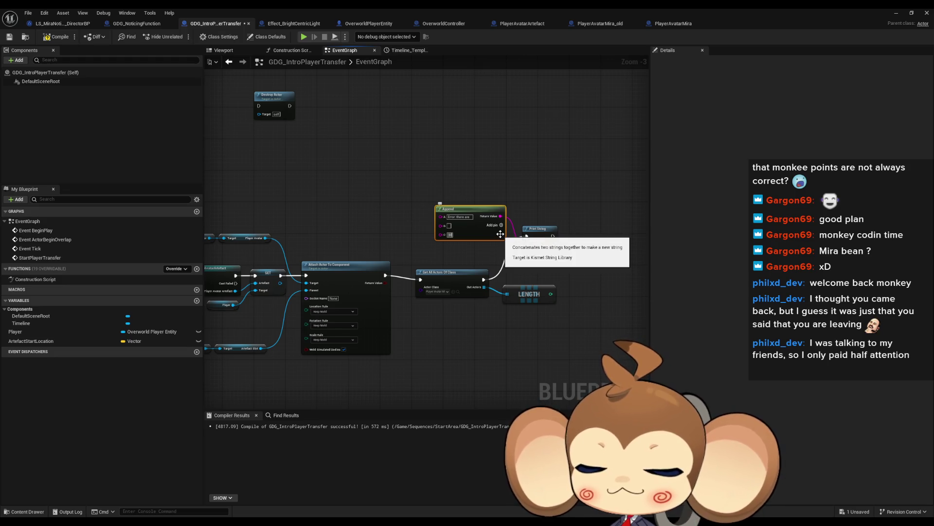
# - Feed the actor count into the Append and run Destroy Actor after the print
pyautogui.moveTo(441, 225); pyautogui.dragTo(551, 297)
pyautogui.moveTo(553, 236); pyautogui.dragTo(258, 106)
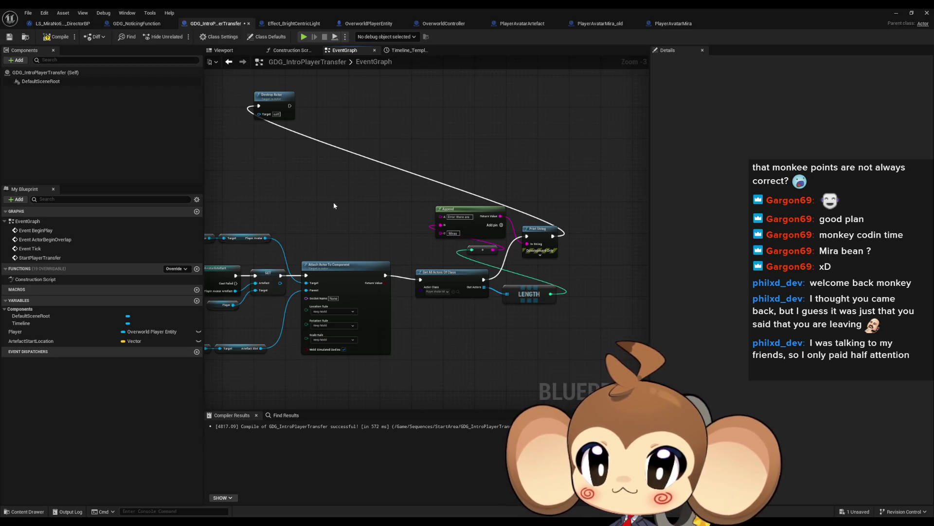
pyautogui.moveTo(334, 202); pyautogui.dragTo(444, 232)
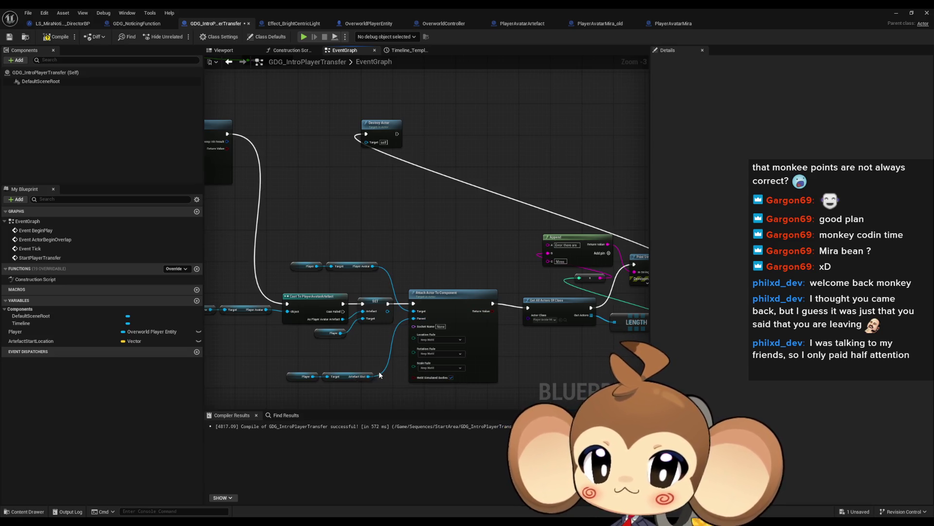
# - Copy and paste the Player and Artefact Slot nodes
pyautogui.moveTo(345, 393); pyautogui.dragTo(347, 392)
pyautogui.hotkey('ctrl', 'c')
pyautogui.moveTo(486, 200)
pyautogui.mouseDown()
pyautogui.moveTo(389, 209)
pyautogui.moveTo(424, 209)
pyautogui.mouseUp()
pyautogui.hotkey('ctrl', 'v')
# - Add a Set Relative Rotation node for the slot with Z rotation 200
pyautogui.write('set rotat')
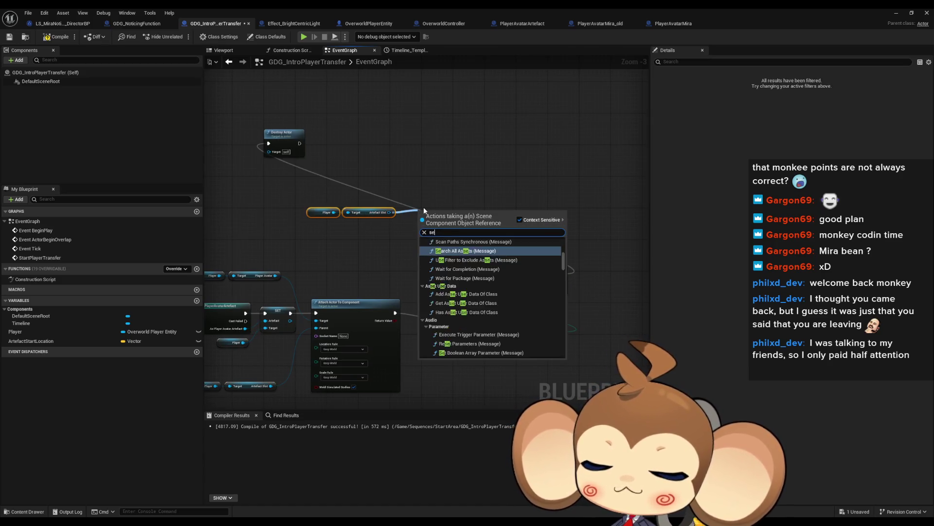
pyautogui.press('BackSpace')
pyautogui.press('BackSpace')
pyautogui.press('BackSpace')
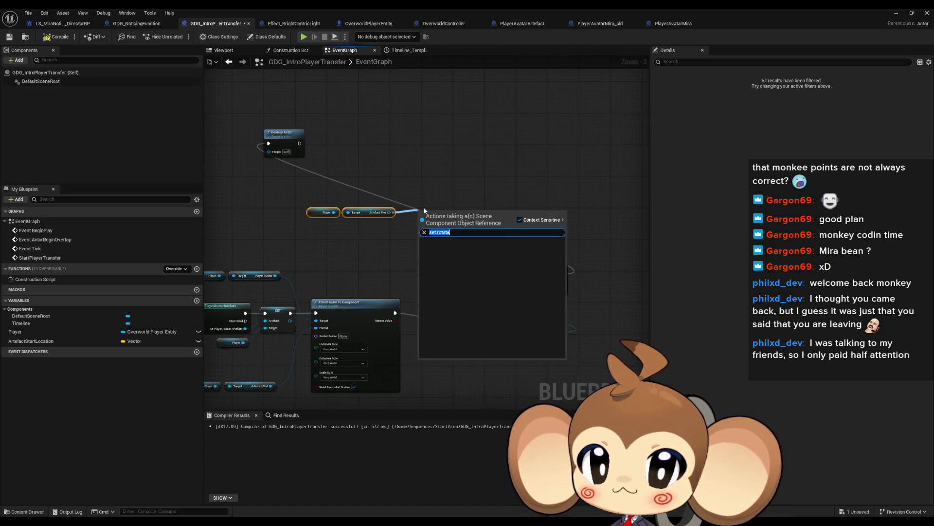
pyautogui.write('ota')
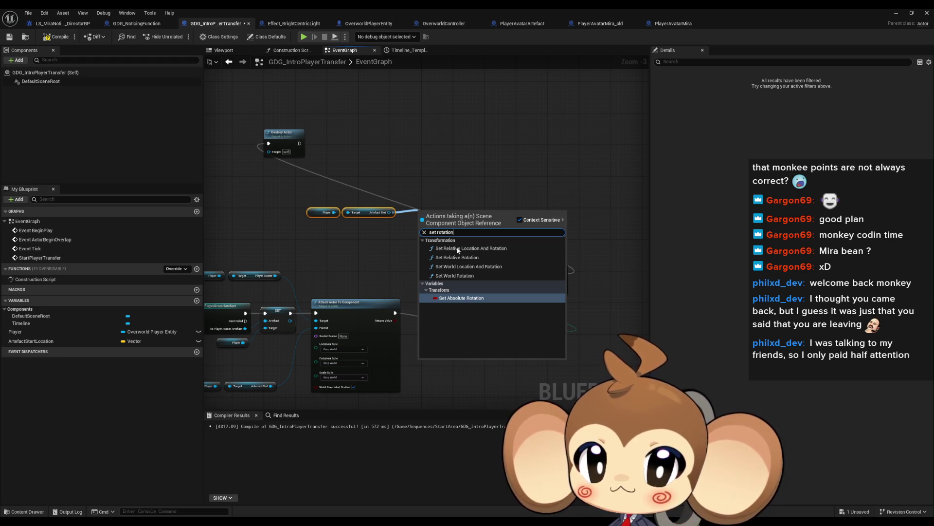
pyautogui.click(490, 263)
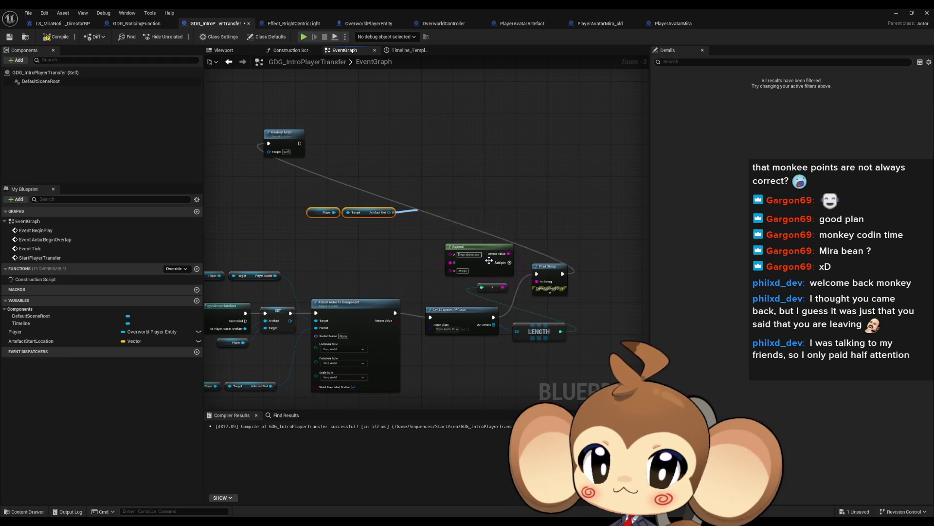
pyautogui.moveTo(448, 226); pyautogui.dragTo(452, 183)
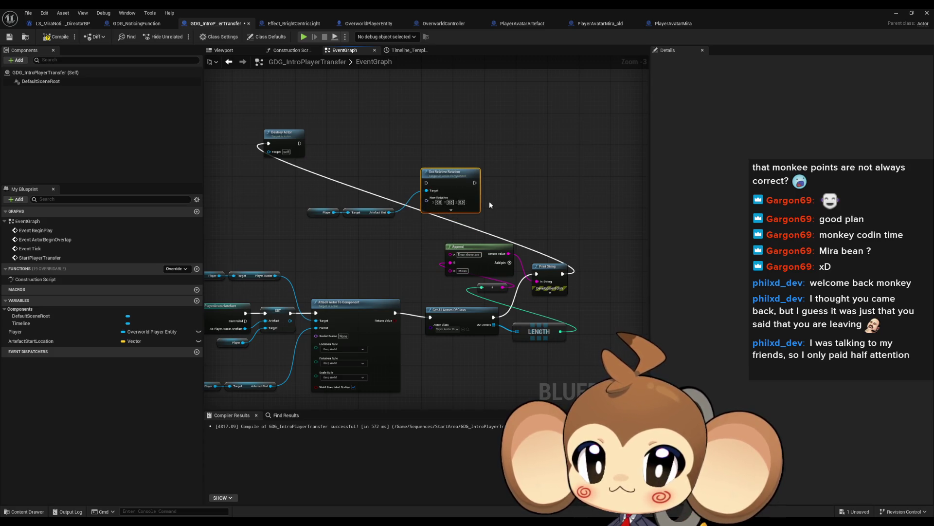
pyautogui.scroll(2, 489, 201)
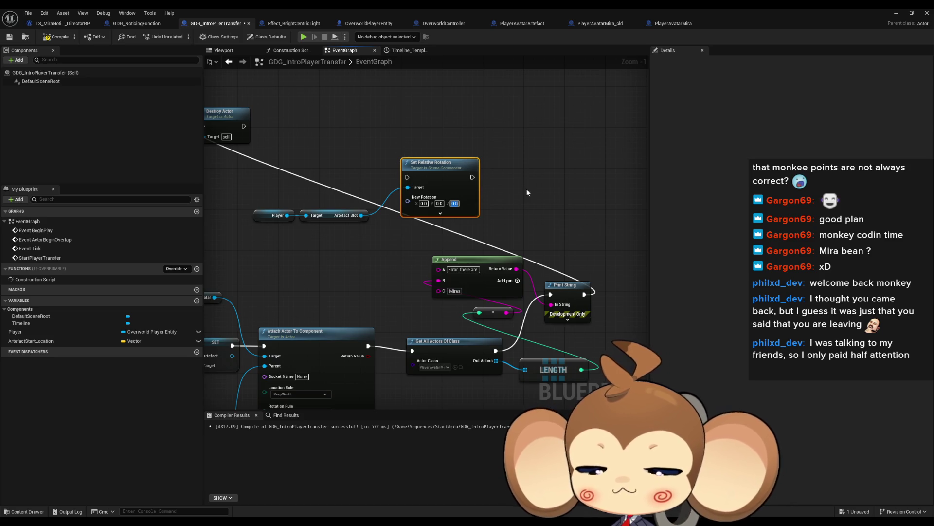
pyautogui.write('90')
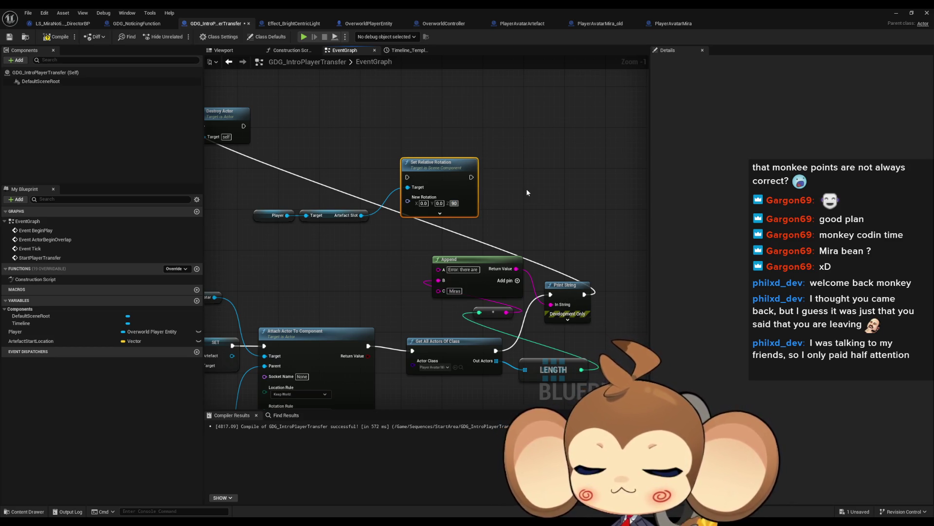
pyautogui.press('BackSpace')
pyautogui.press('BackSpace')
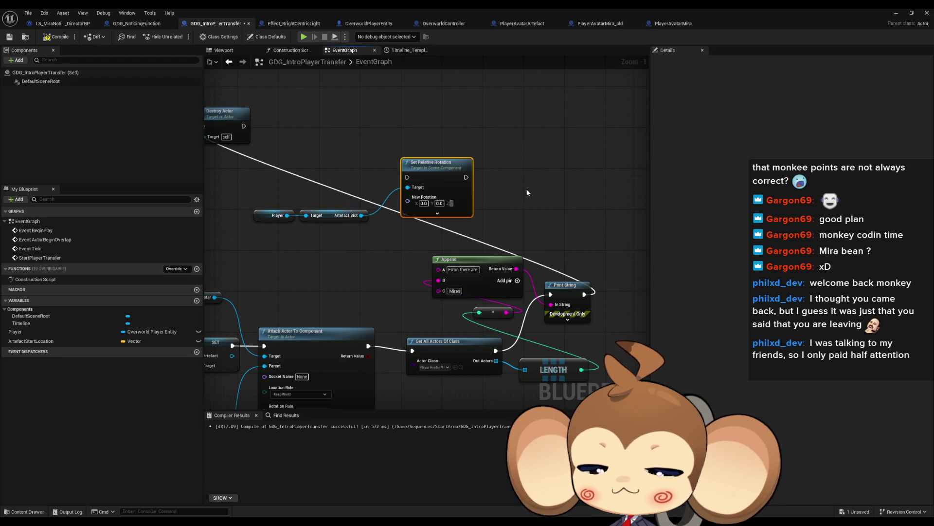
pyautogui.write('200')
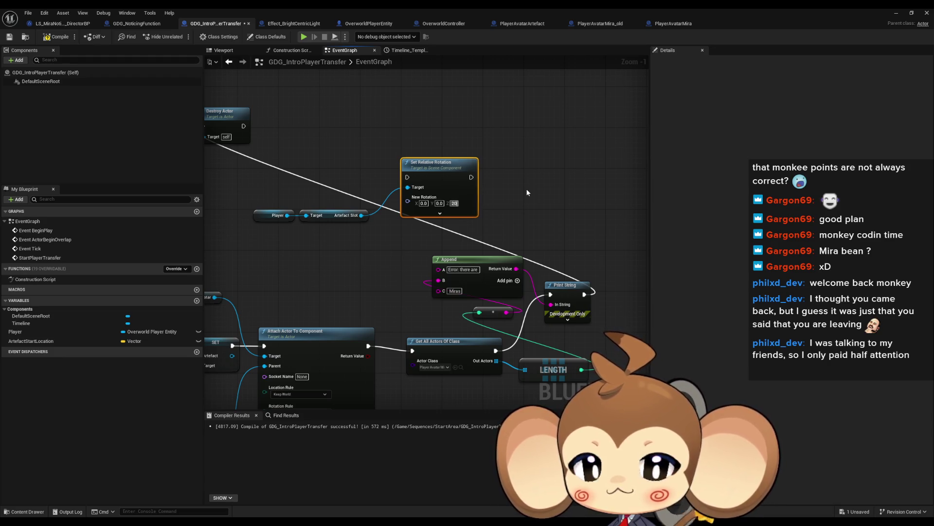
pyautogui.press('Return')
# - Chain Print String → Set Relative Rotation → Destroy Actor and minimize the blueprint window
pyautogui.moveTo(584, 294)
pyautogui.mouseDown()
pyautogui.moveTo(477, 209)
pyautogui.moveTo(408, 178)
pyautogui.mouseUp()
pyautogui.moveTo(481, 177)
pyautogui.mouseDown()
pyautogui.moveTo(209, 127)
pyautogui.moveTo(366, 126)
pyautogui.mouseUp()
pyautogui.click(895, 14)
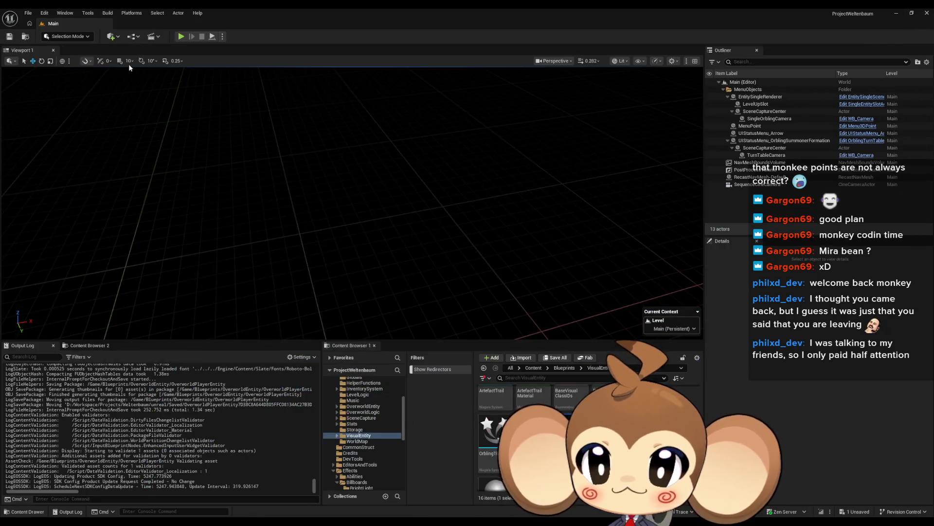
pyautogui.hotkey('alt', 'p')
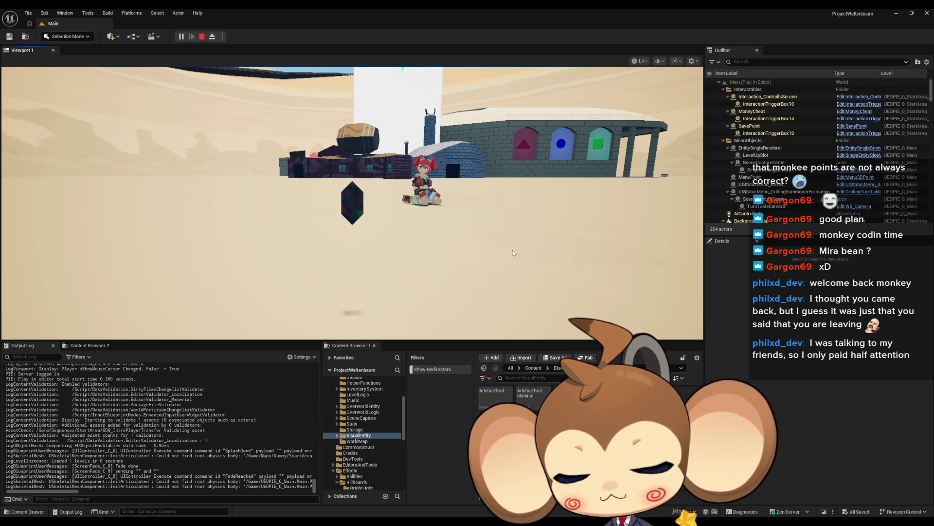
pyautogui.press('F11')
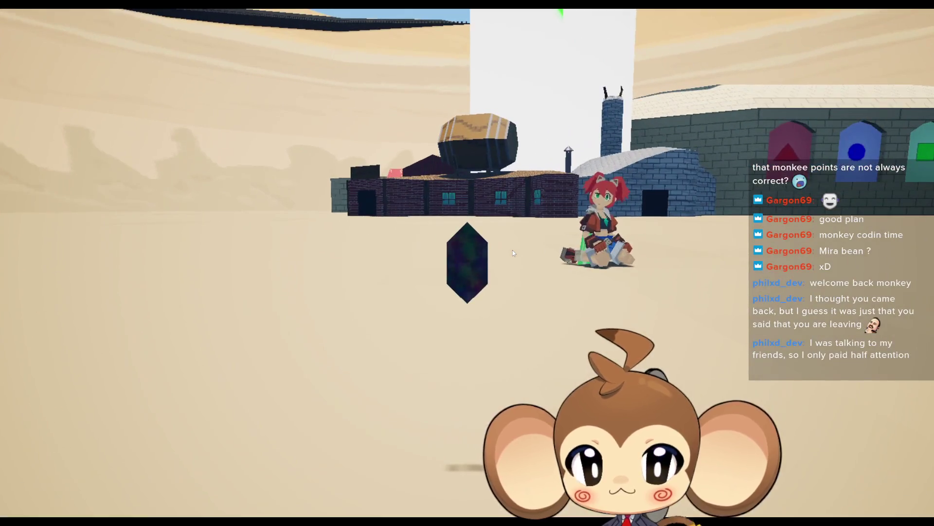
pyautogui.click(495, 238)
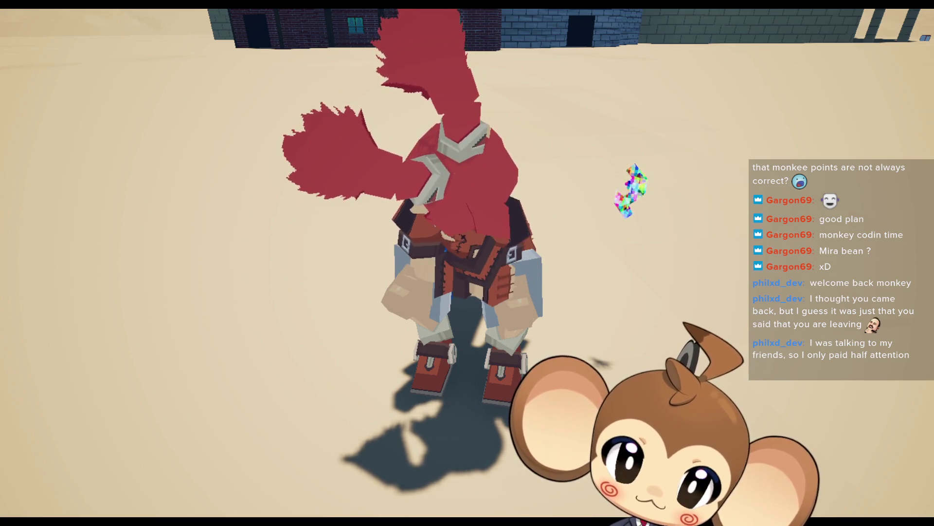
pyautogui.press('F11')
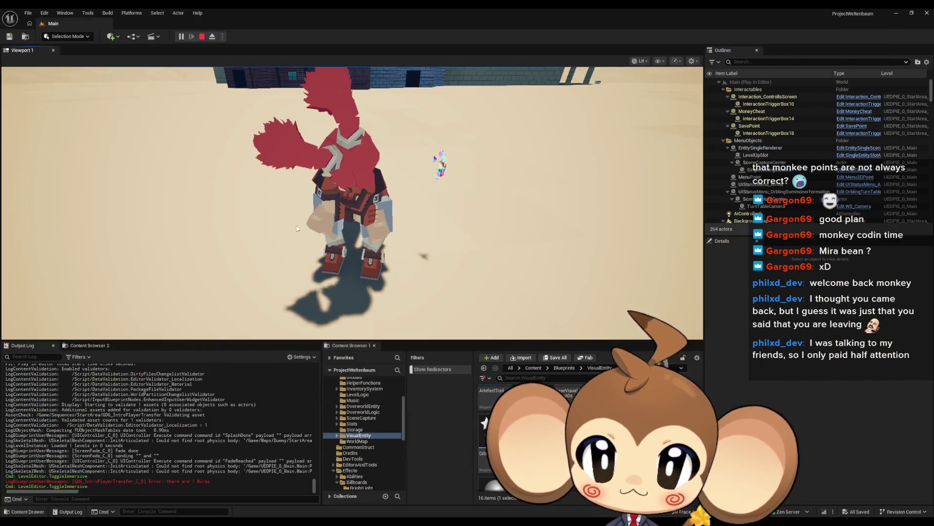
pyautogui.press('Escape')
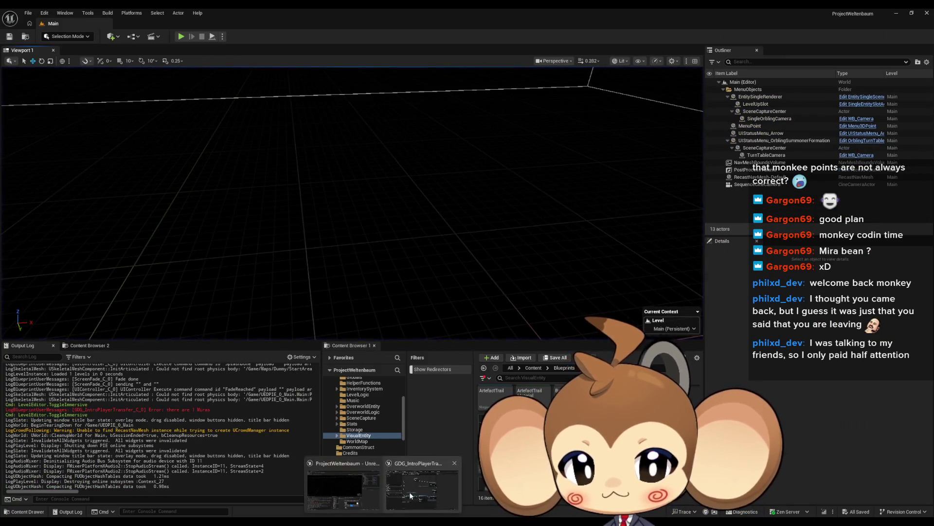
# - Wire the Player's Get Pivot Point Artefact into Set Relative Rotation's Target, then show the level editor
pyautogui.scroll(-1, 486, 298)
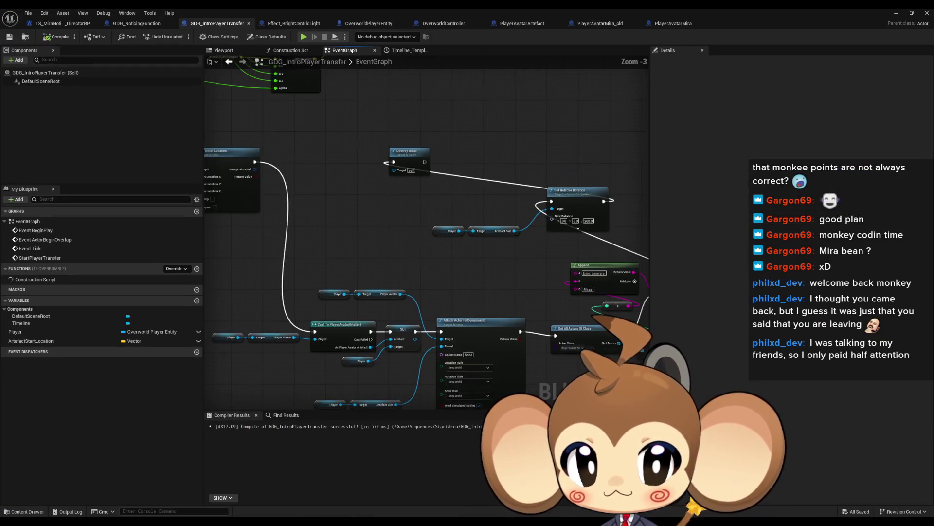
pyautogui.scroll(2, 329, 240)
pyautogui.moveTo(330, 240); pyautogui.dragTo(360, 278)
pyautogui.write('pivot')
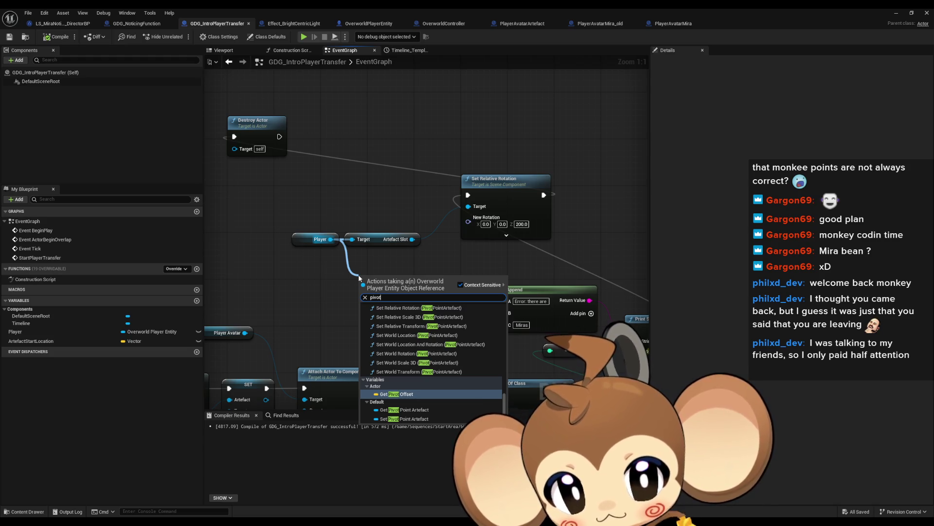
pyautogui.click(404, 410)
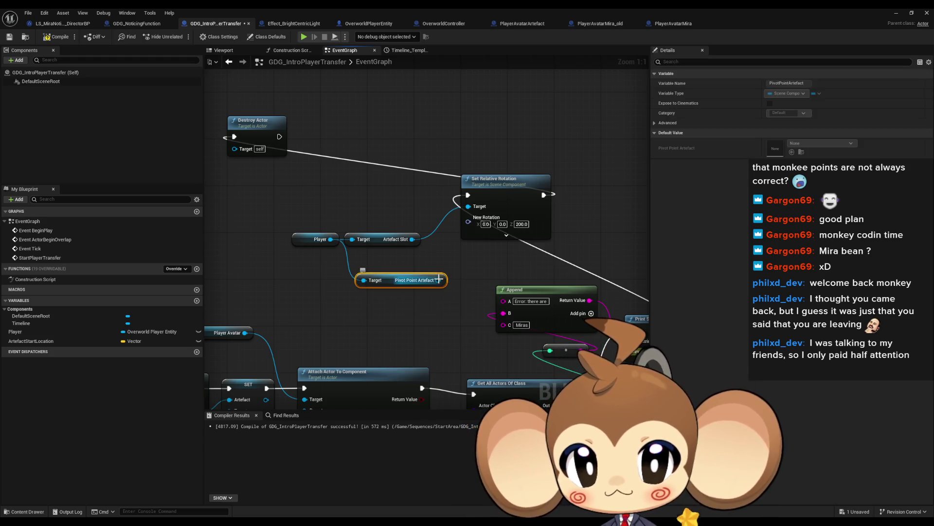
pyautogui.moveTo(438, 280); pyautogui.dragTo(469, 207)
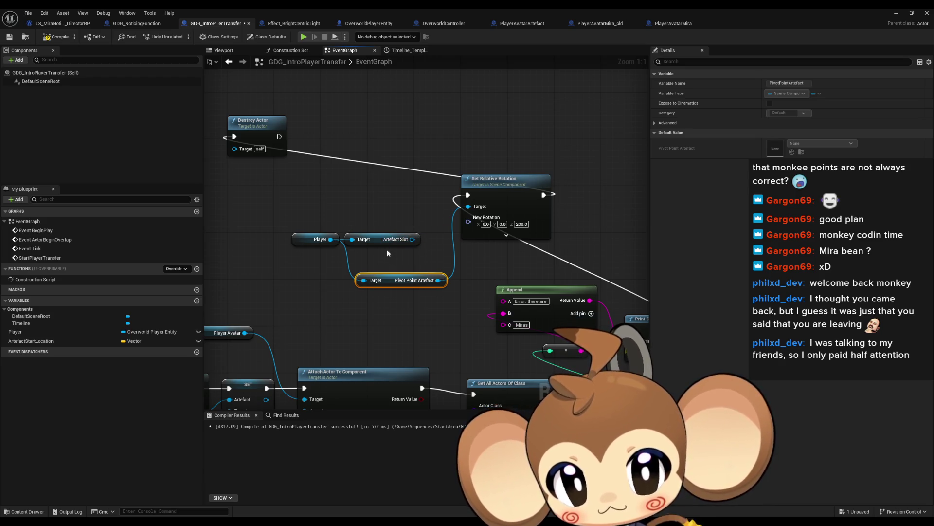
pyautogui.press('super+Down')
pyautogui.click(734, 37)
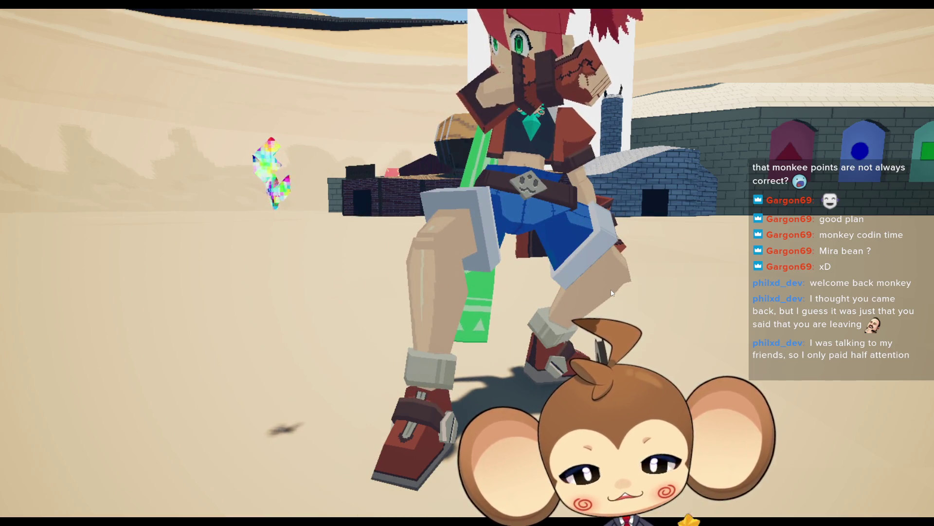
pyautogui.press('F11')
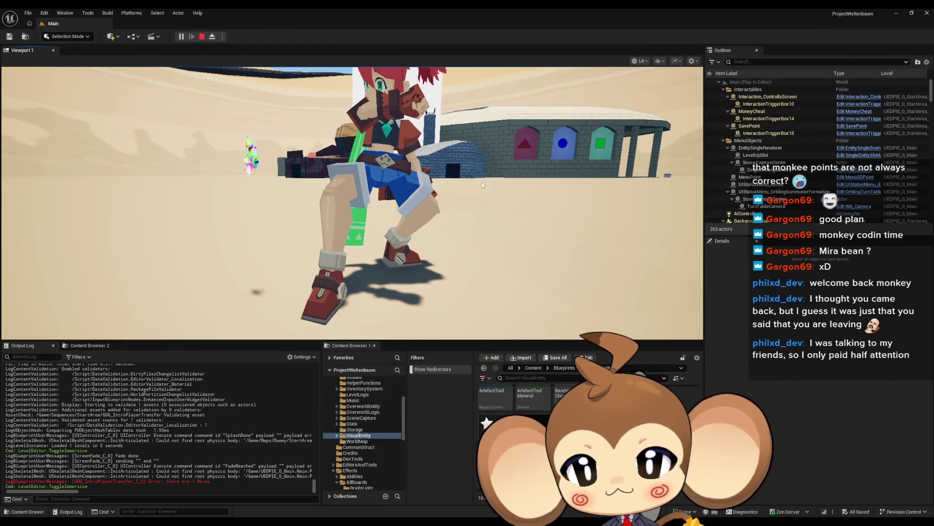
pyautogui.click(202, 37)
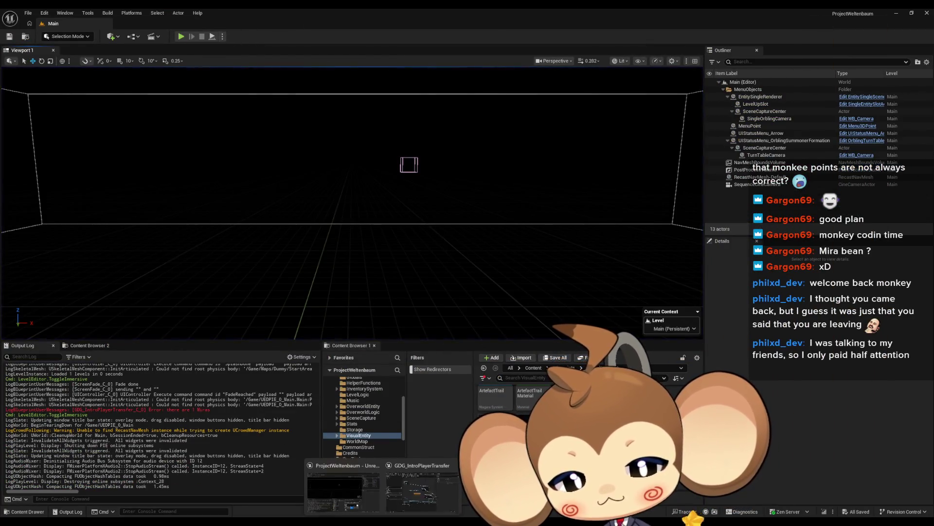
# - Switch to GDG_IntroPlayerTransfer and bring the Timeline and Set Actor Location nodes into view
pyautogui.click(428, 495)
pyautogui.scroll(-4, 425, 215)
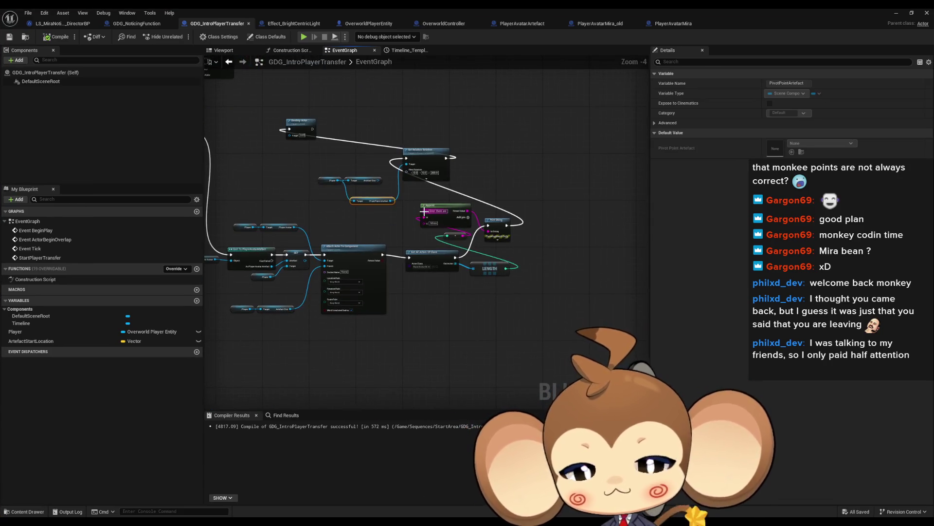
pyautogui.moveTo(422, 216); pyautogui.dragTo(535, 263)
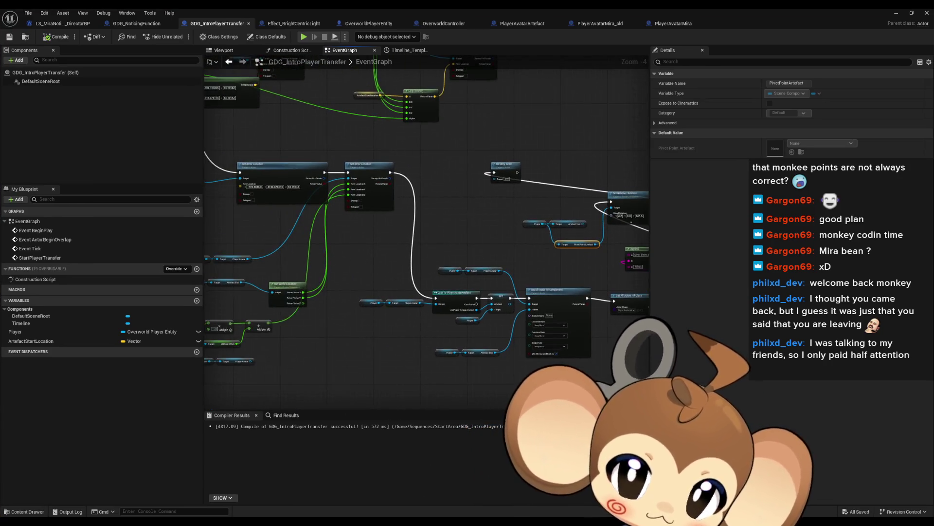
pyautogui.moveTo(341, 195)
pyautogui.mouseDown()
pyautogui.moveTo(462, 229)
pyautogui.moveTo(542, 283)
pyautogui.mouseUp()
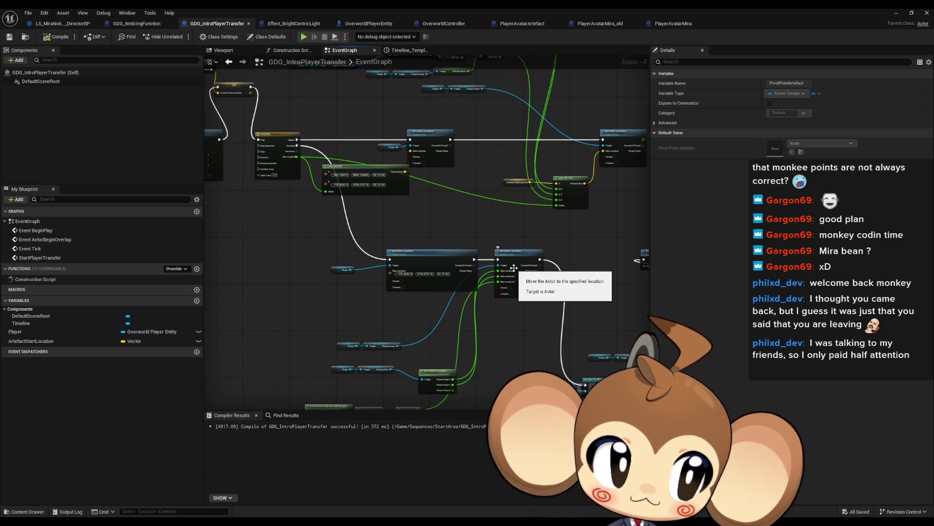
# - Adjust the Timeline curve's approach into the final key at time 4.0
pyautogui.doubleClick(270, 133)
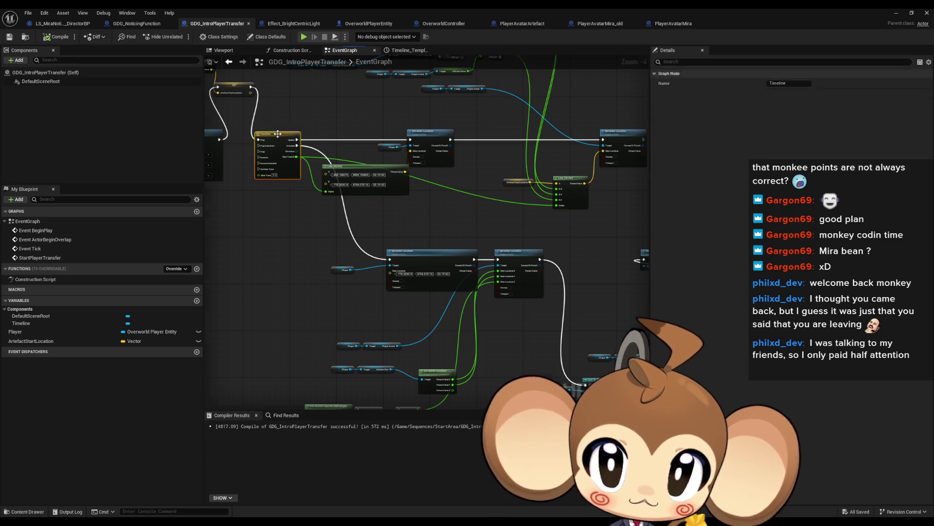
pyautogui.click(524, 140)
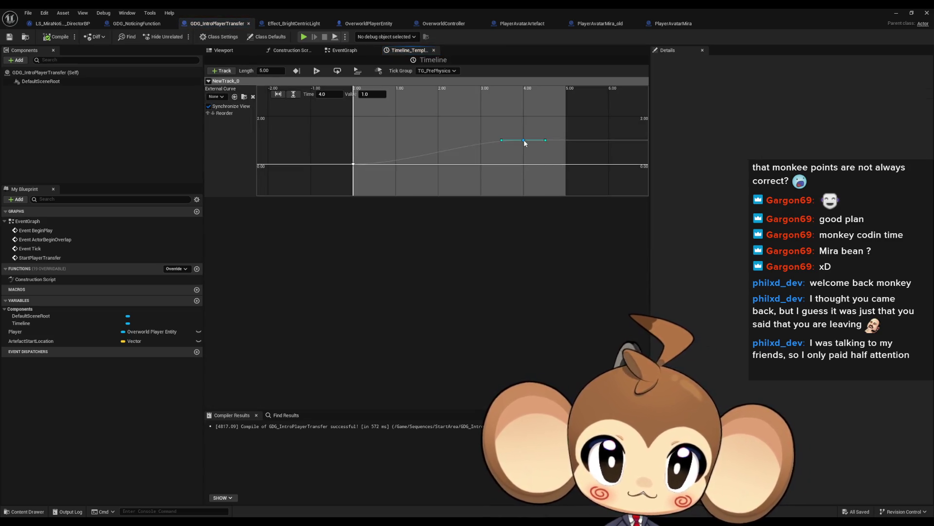
pyautogui.scroll(10, 528, 150)
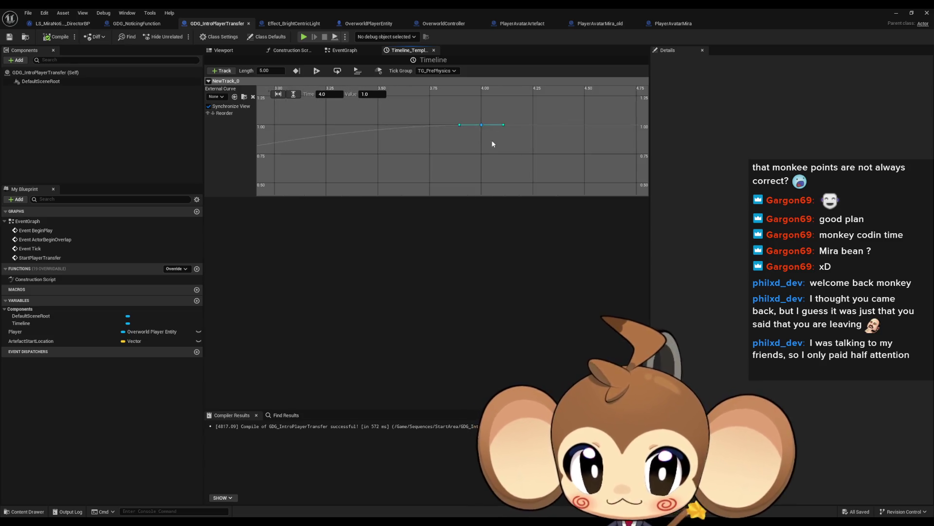
pyautogui.scroll(5, 483, 141)
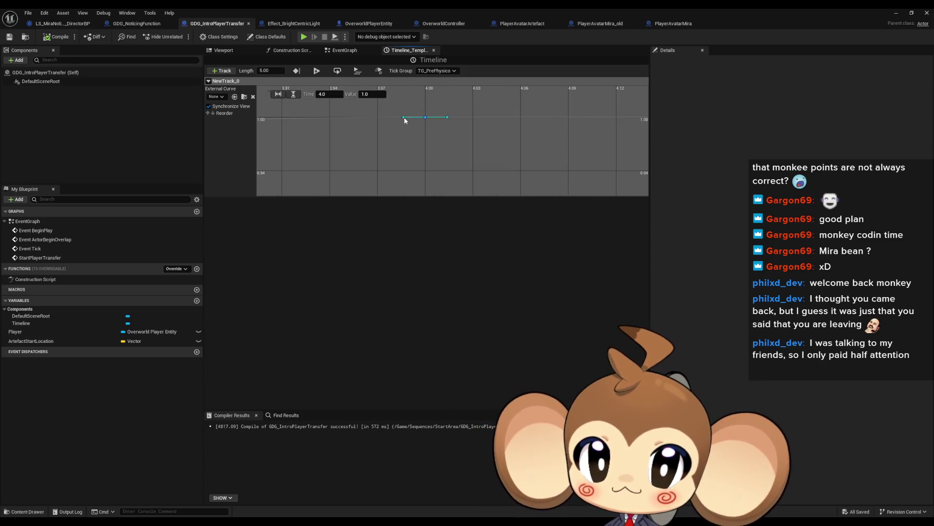
pyautogui.moveTo(401, 118); pyautogui.dragTo(400, 122)
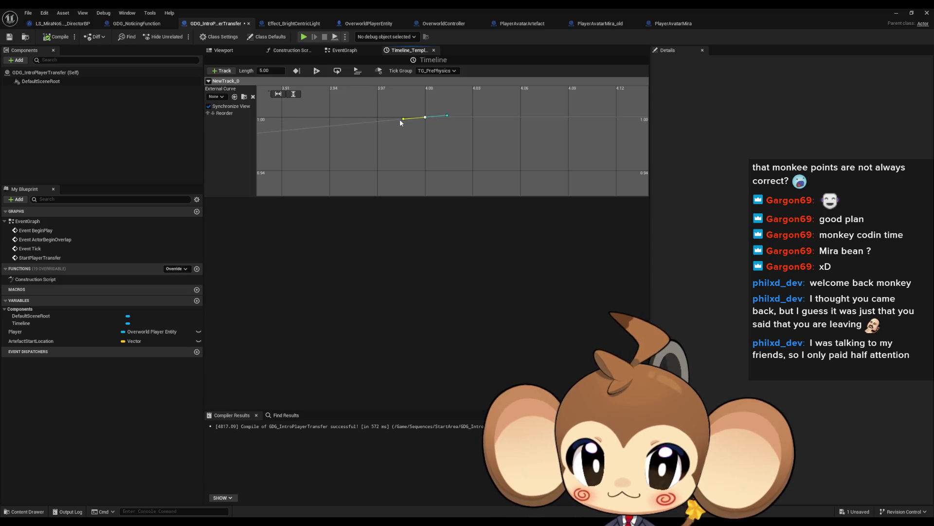
pyautogui.scroll(-6, 413, 136)
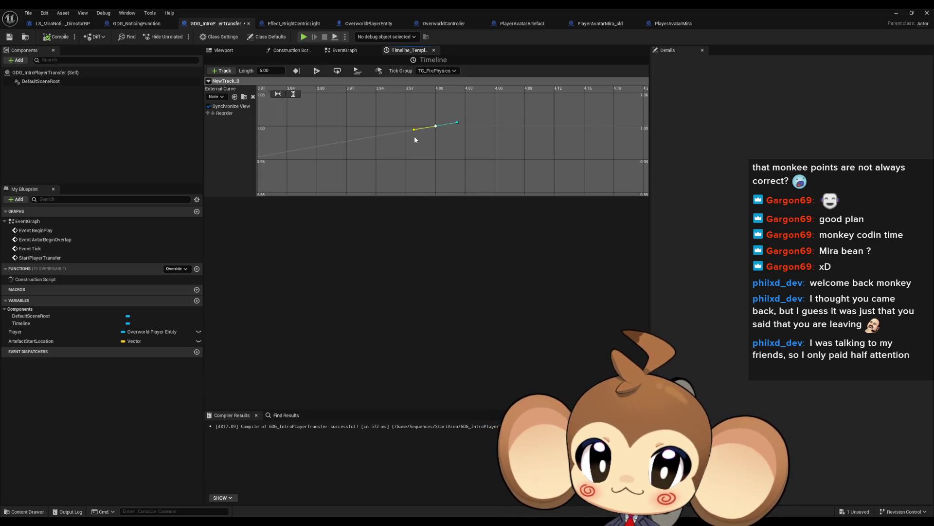
pyautogui.scroll(4, 484, 151)
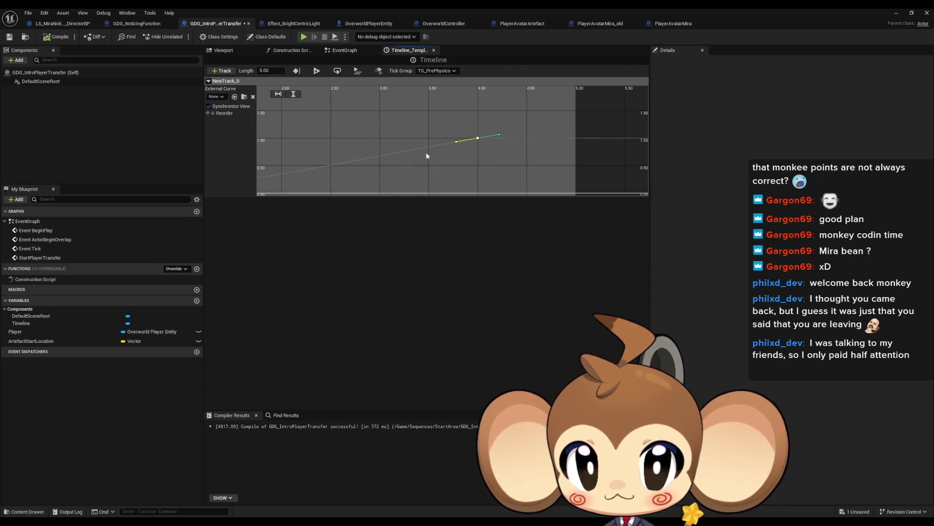
pyautogui.scroll(5, 418, 146)
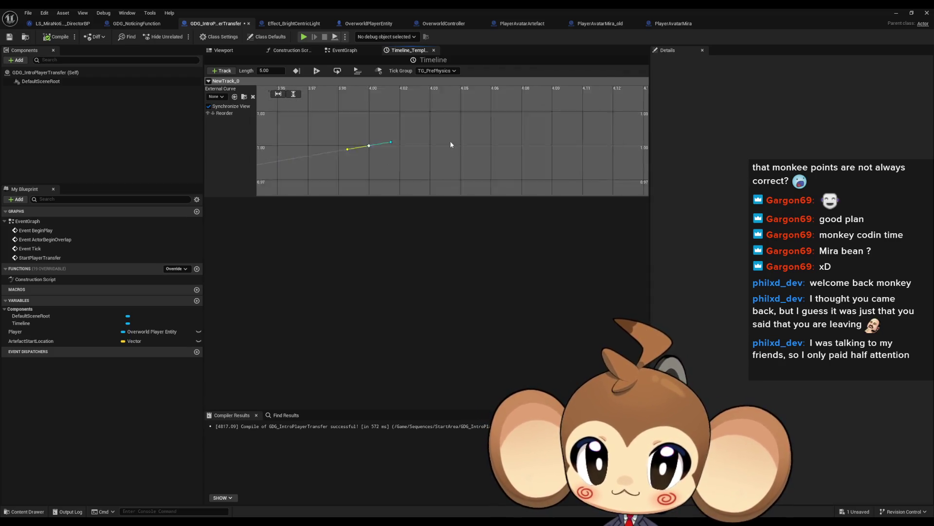
pyautogui.moveTo(461, 128)
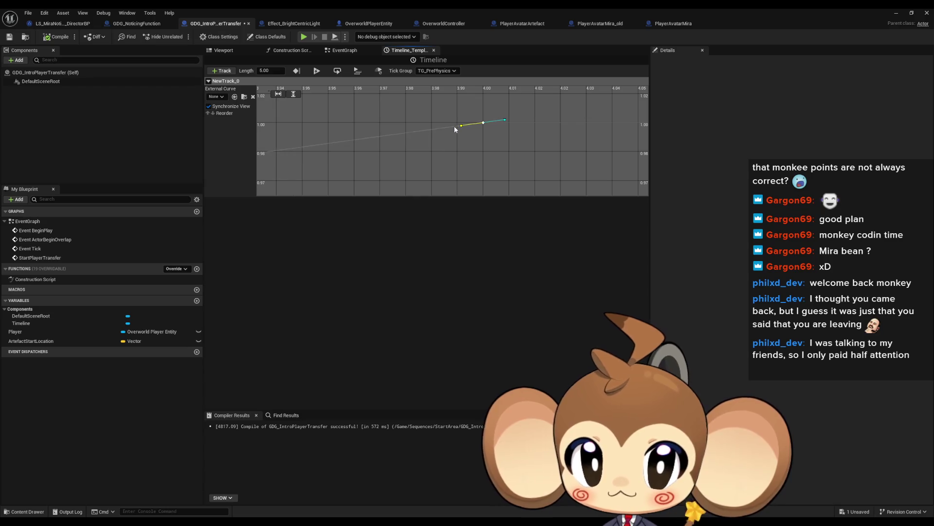
pyautogui.scroll(-6, 450, 146)
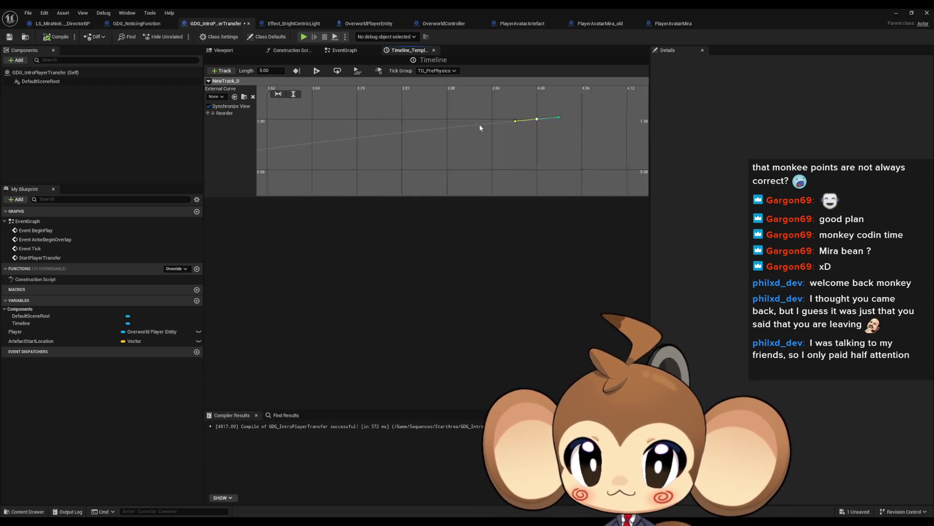
pyautogui.scroll(-8, 432, 153)
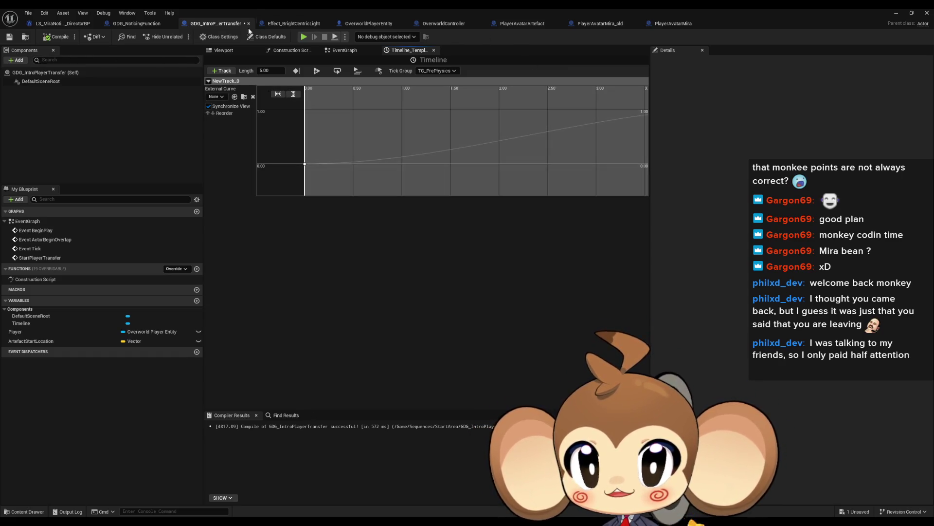
# - View GDG_NoticingFunction's Viewport and InitializeGDGMiratNotice graph, then close it for the event graph
pyautogui.click(137, 24)
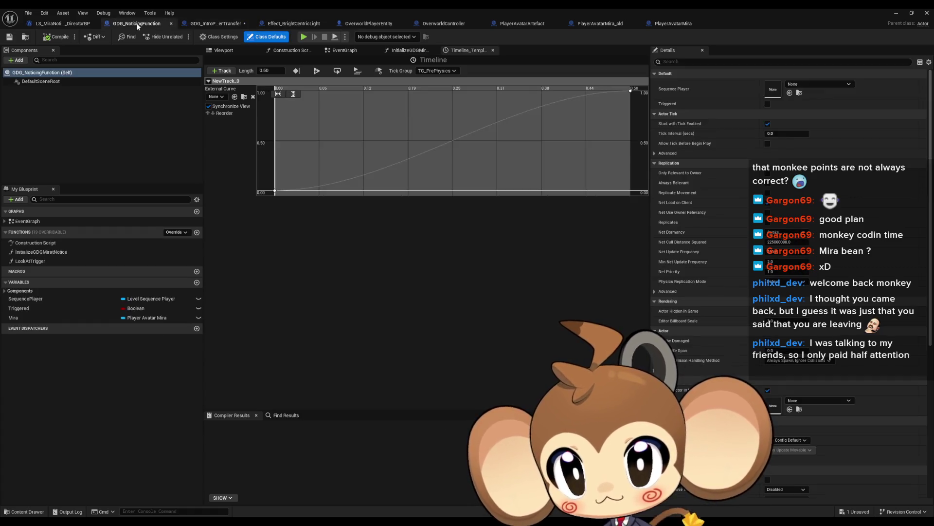
pyautogui.click(228, 52)
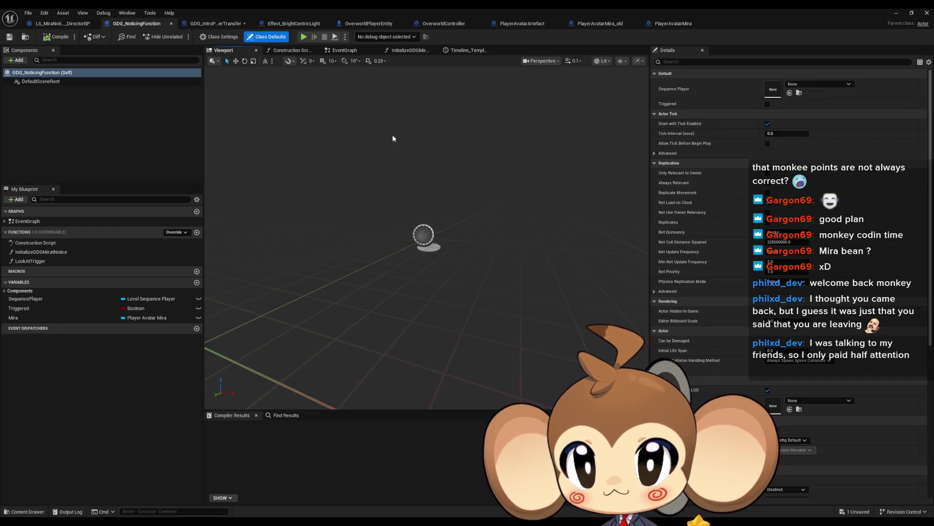
pyautogui.doubleClick(45, 251)
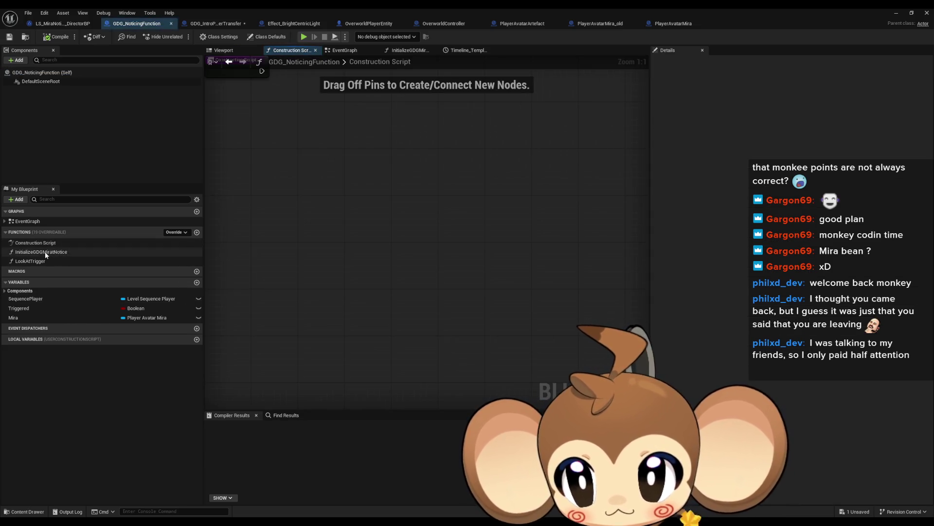
pyautogui.scroll(-5, 390, 234)
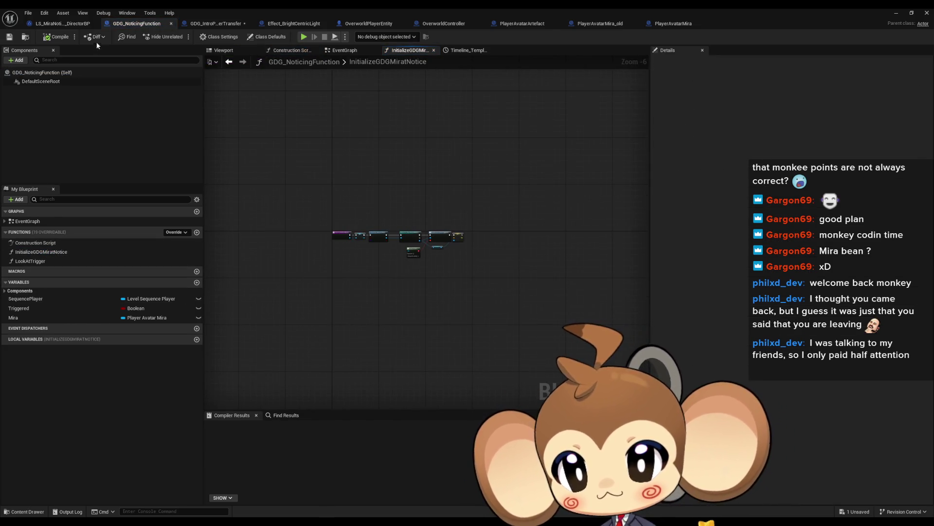
pyautogui.middleClick(136, 27)
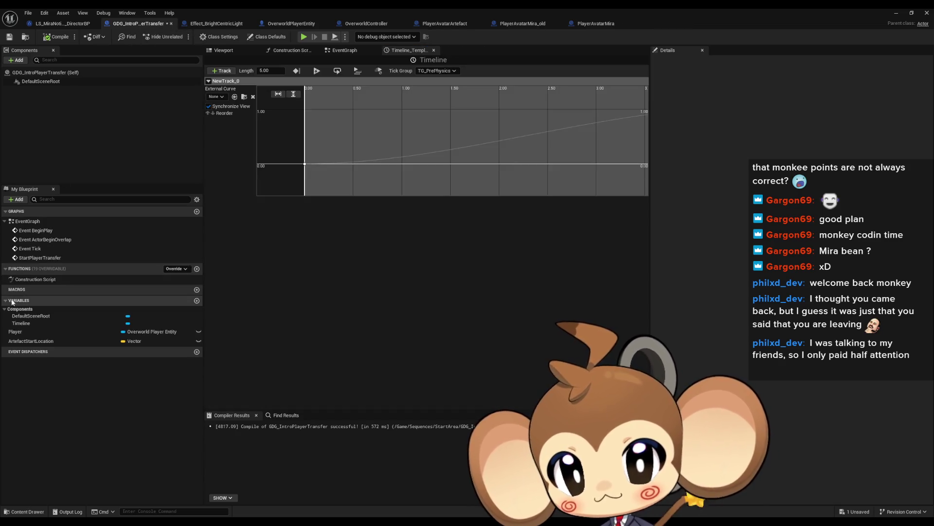
pyautogui.doubleClick(45, 239)
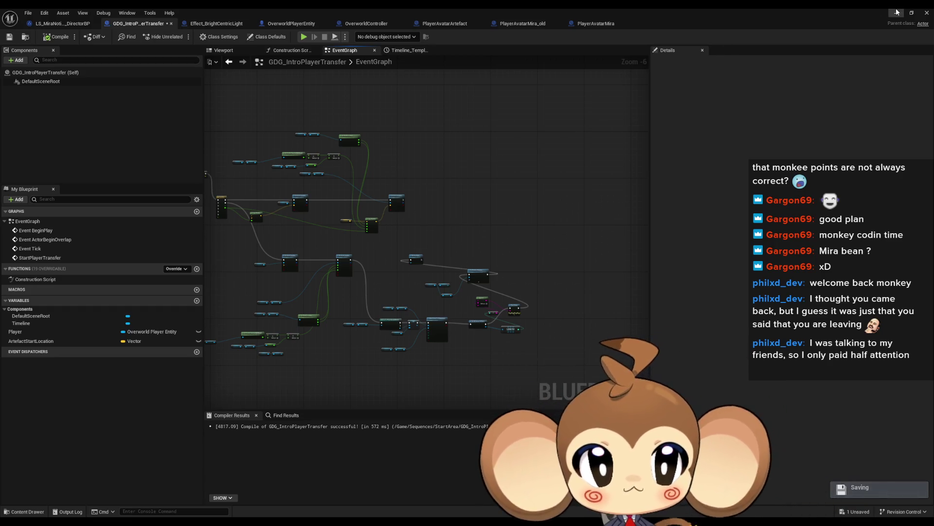
# - Switch to the level editor and back to the GDG_IntroPlayerTransfer graph, zoomed on Destroy Actor and Set Relative Rotation
pyautogui.hotkey('alt', 'Tab')
pyautogui.scroll(1, 136, 442)
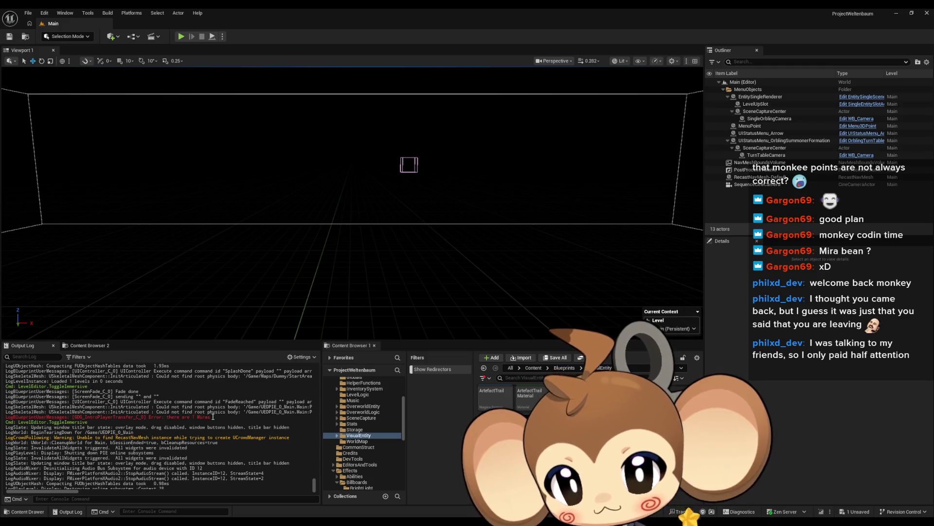
pyautogui.click(393, 493)
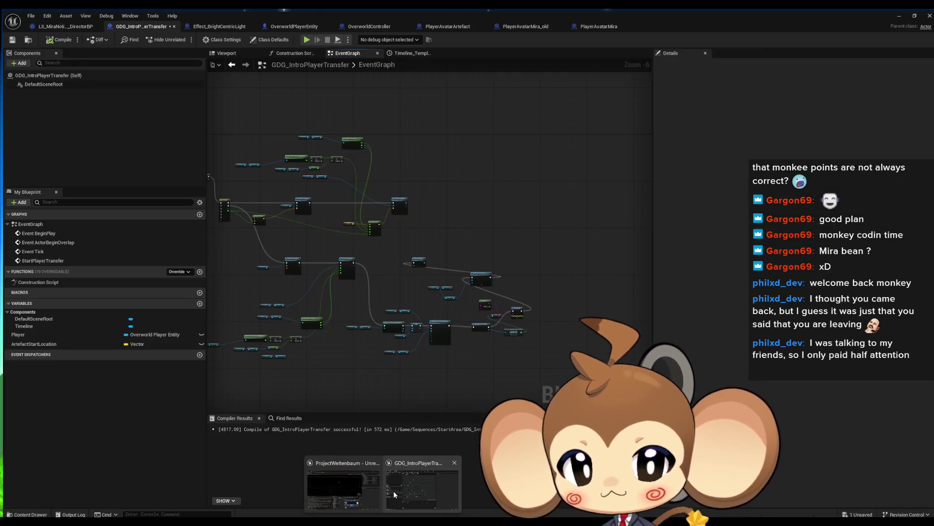
pyautogui.scroll(-2, 522, 295)
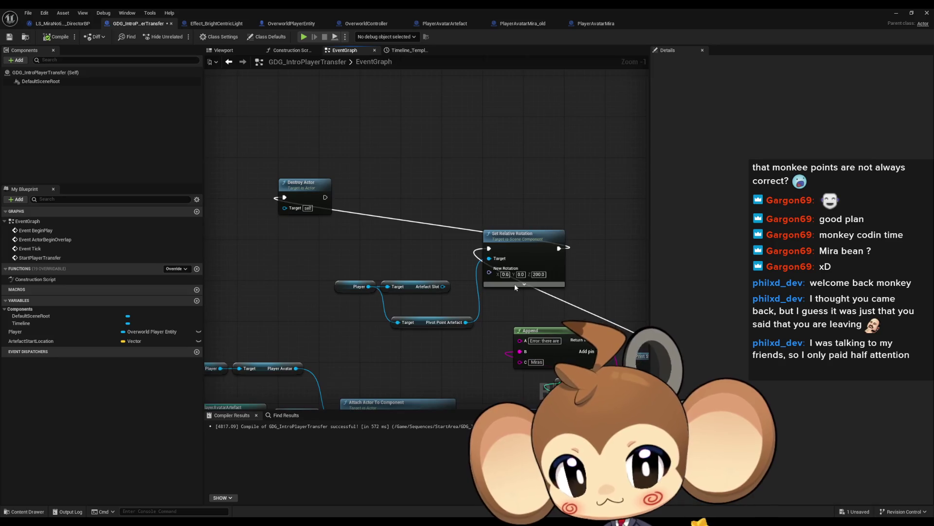
# - Add a Find First Actor Of Class node for PlayerAvatarMira whose Found Actor feeds a Cast To PlayerAvatarMira
pyautogui.moveTo(511, 262)
pyautogui.mouseDown()
pyautogui.moveTo(545, 307)
pyautogui.moveTo(565, 367)
pyautogui.mouseUp()
pyautogui.scroll(3, 414, 366)
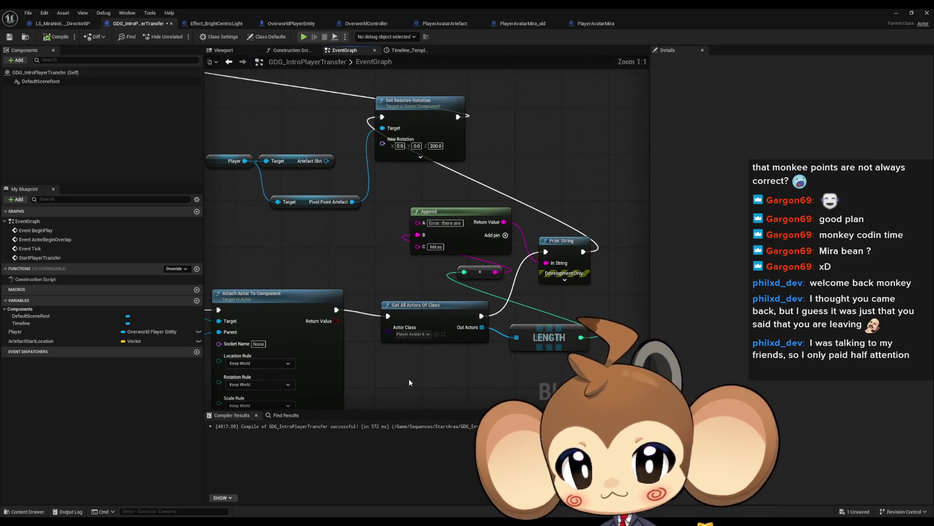
pyautogui.rightClick(399, 319)
pyautogui.write('f')
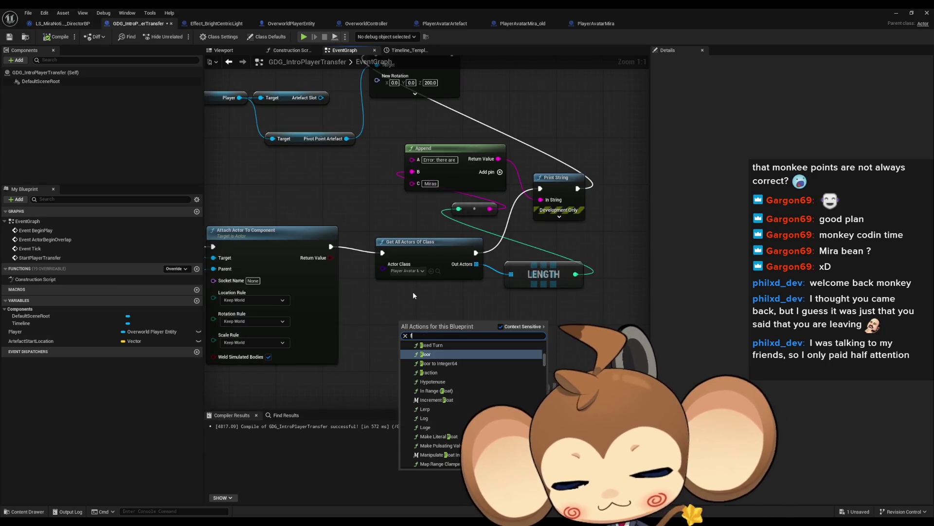
pyautogui.write('ind first')
pyautogui.press('Return')
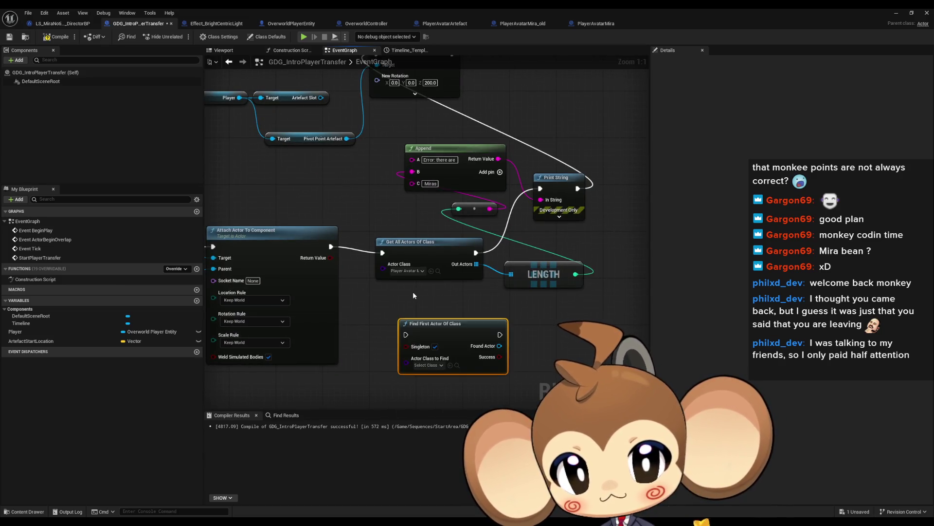
pyautogui.moveTo(500, 346); pyautogui.dragTo(556, 346)
pyautogui.write('cast m')
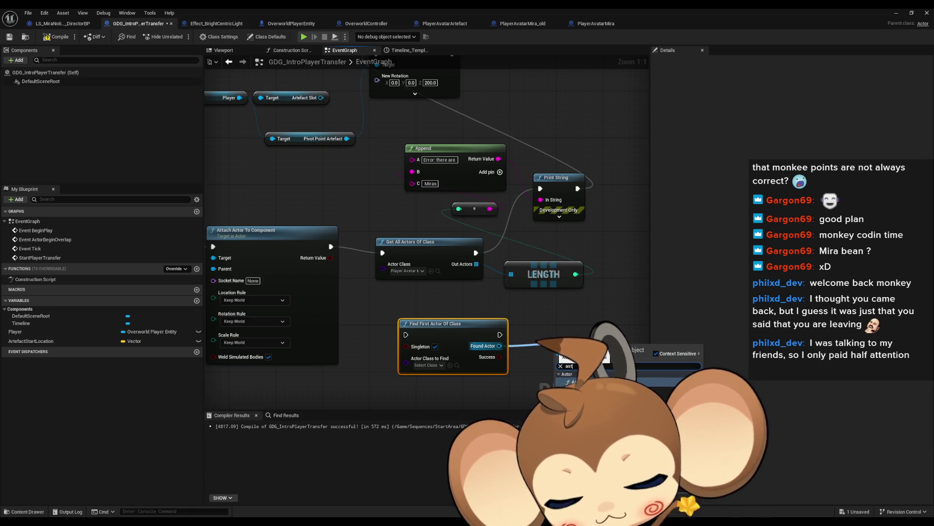
pyautogui.press('Return')
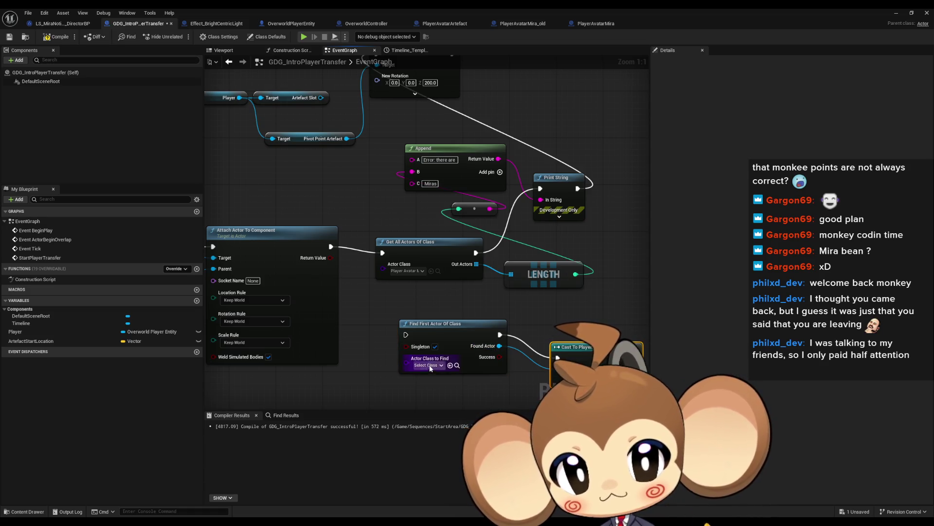
pyautogui.click(426, 365)
pyautogui.write('mira')
pyautogui.click(448, 386)
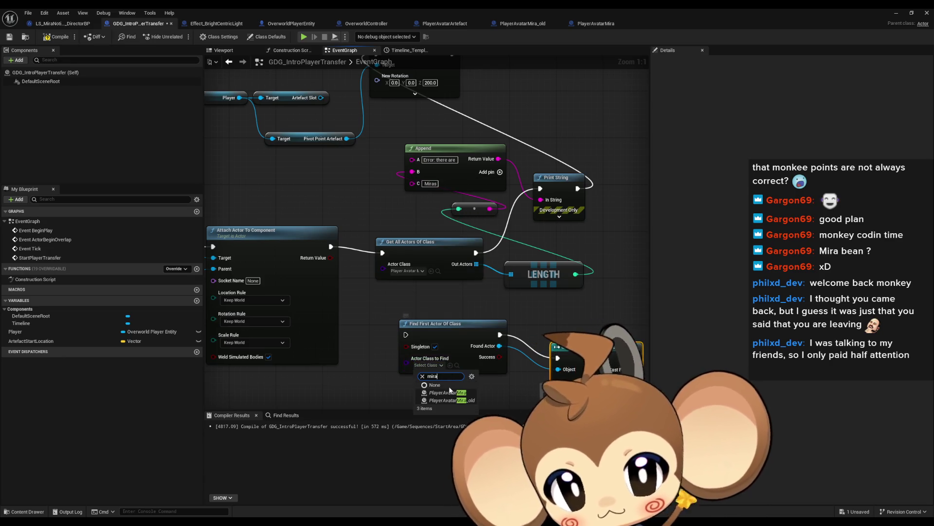
# - Run the find node after Attach Actor To Component and delete the debug print and relative-rotation nodes
pyautogui.moveTo(456, 327); pyautogui.dragTo(420, 309)
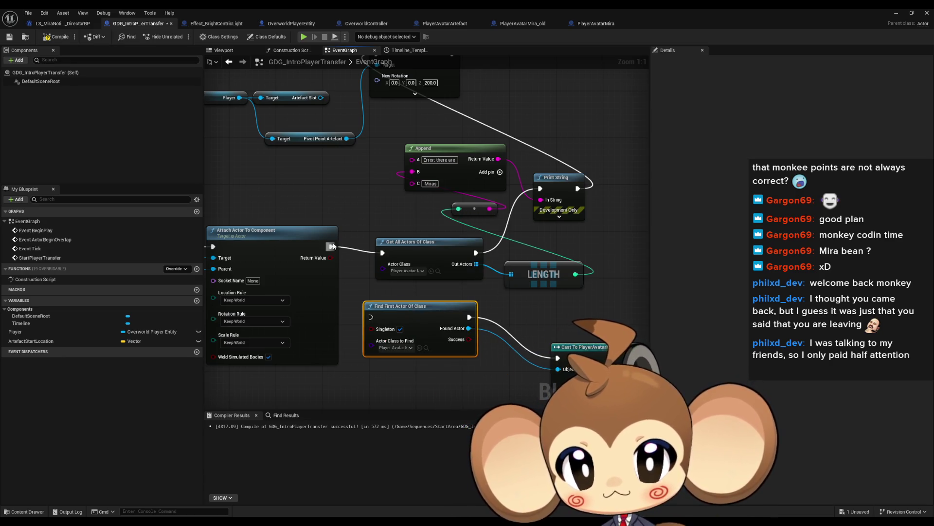
pyautogui.moveTo(331, 246); pyautogui.dragTo(371, 317)
pyautogui.scroll(-3, 482, 350)
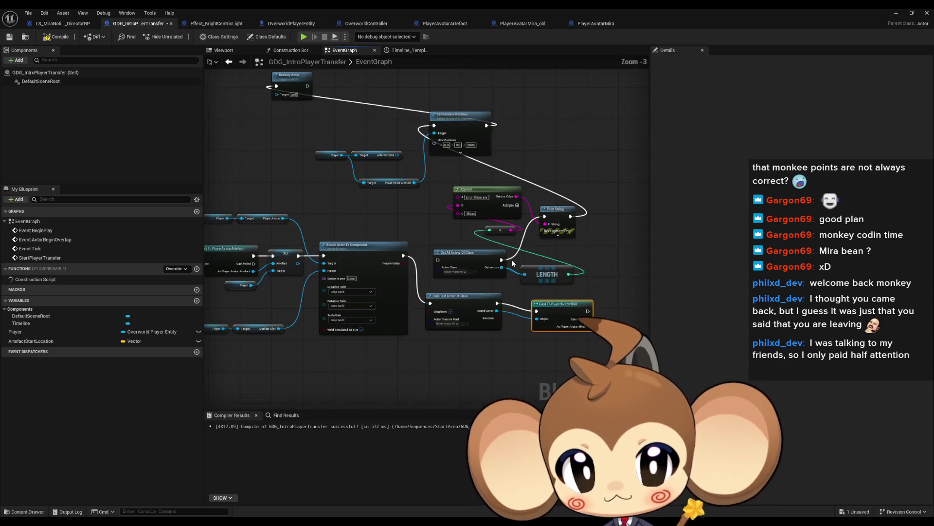
pyautogui.moveTo(425, 211); pyautogui.dragTo(576, 308)
pyautogui.press('Delete')
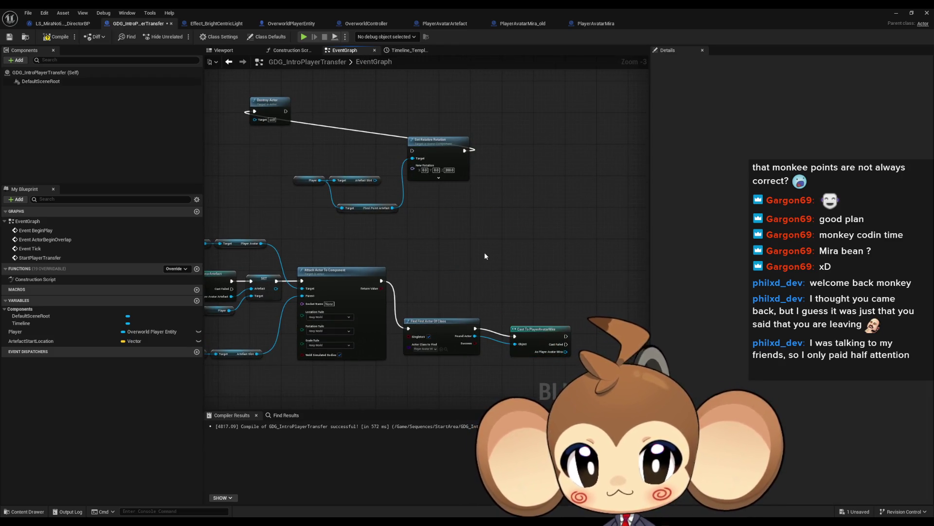
pyautogui.moveTo(293, 163); pyautogui.dragTo(444, 209)
pyautogui.press('Delete')
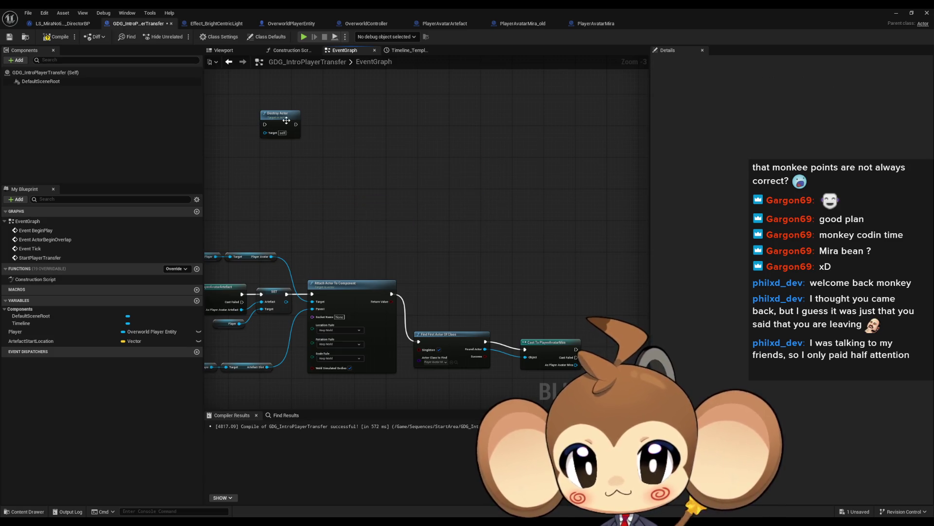
# - Move Destroy Actor aside and rearrange the find and cast nodes, adding a Player node below them
pyautogui.moveTo(280, 114)
pyautogui.mouseDown()
pyautogui.moveTo(503, 191)
pyautogui.moveTo(603, 275)
pyautogui.mouseUp()
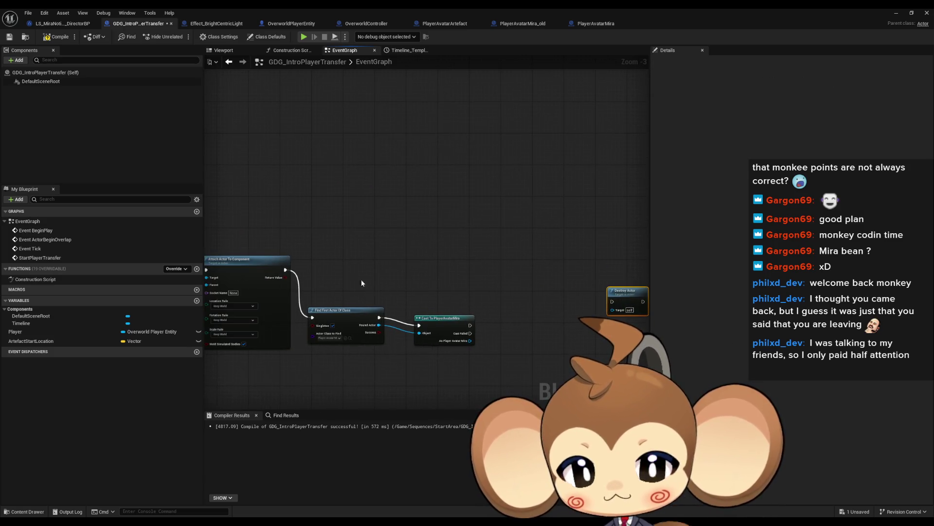
pyautogui.moveTo(361, 279); pyautogui.dragTo(492, 335)
pyautogui.moveTo(350, 311)
pyautogui.mouseDown()
pyautogui.moveTo(343, 265)
pyautogui.moveTo(441, 213)
pyautogui.moveTo(176, 226)
pyautogui.mouseUp()
pyautogui.click(300, 242)
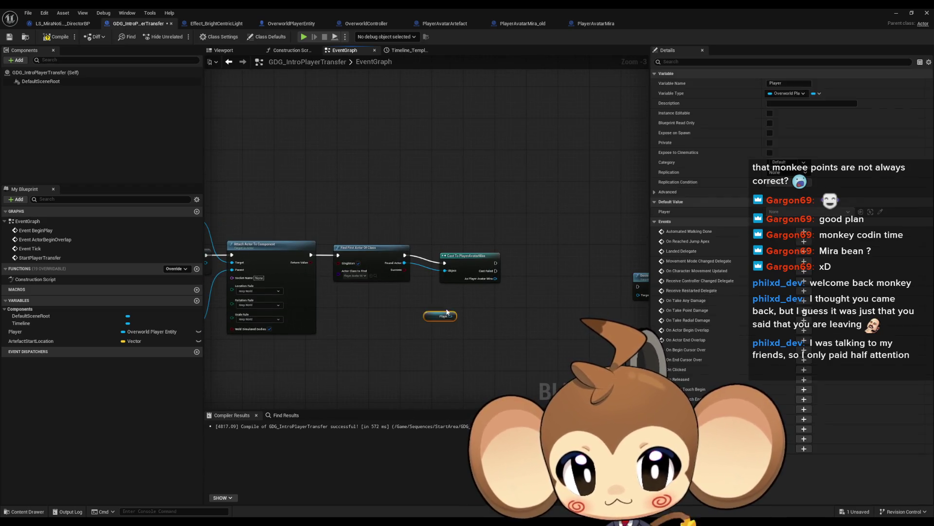
# - Set the Player's PlayerAvatar to the cast Mira avatar, running right after the cast
pyautogui.scroll(3, 397, 329)
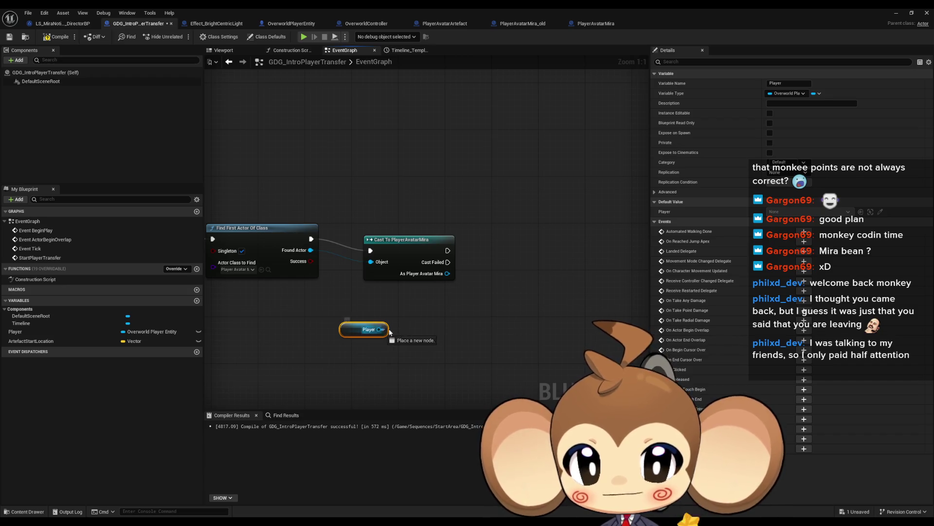
pyautogui.moveTo(389, 333); pyautogui.dragTo(455, 321)
pyautogui.write('set')
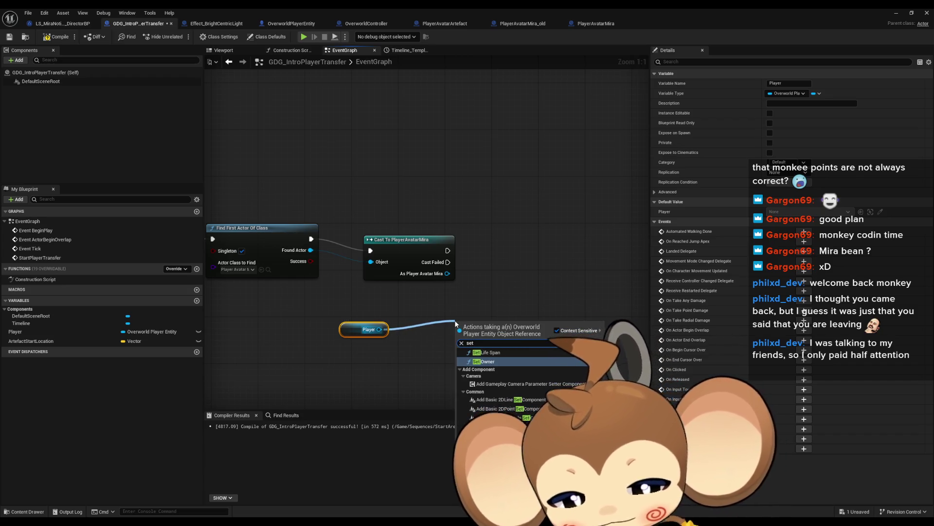
pyautogui.write(' avatar')
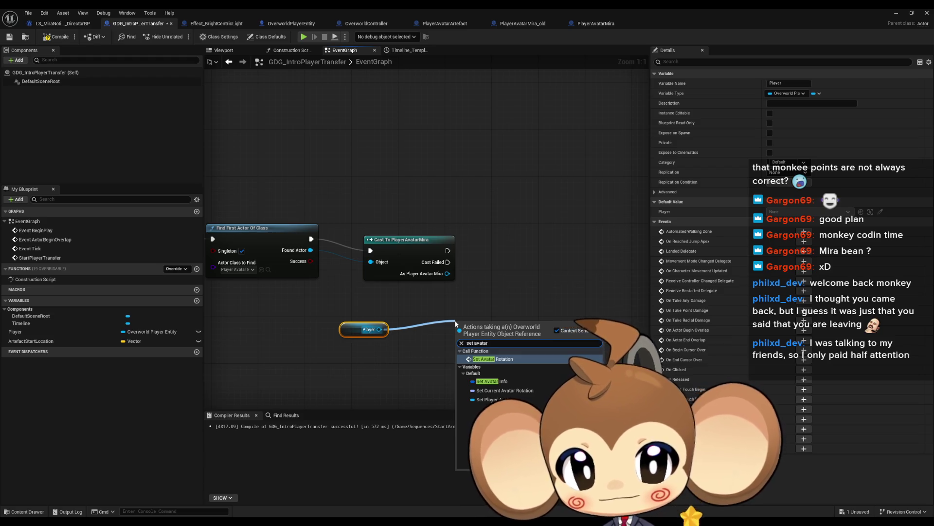
pyautogui.press('Down')
pyautogui.press('Down')
pyautogui.press('Down')
pyautogui.press('Return')
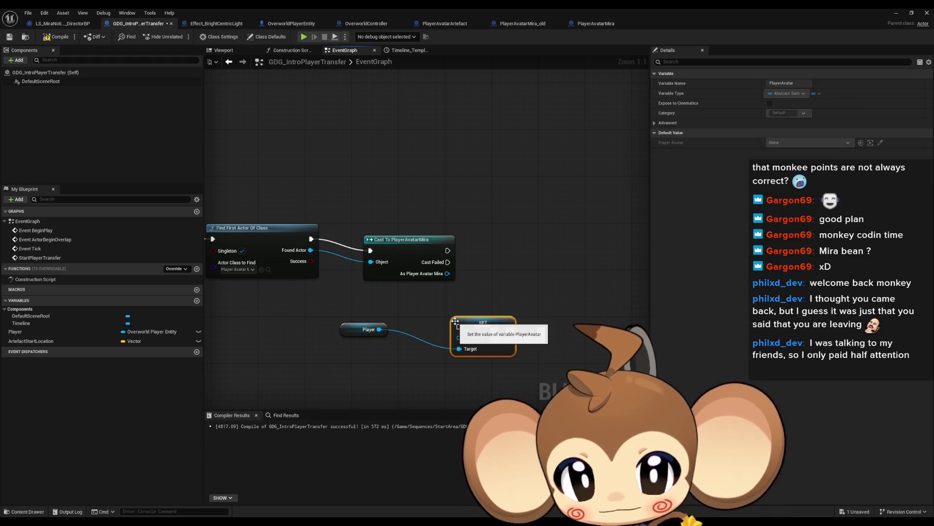
pyautogui.moveTo(447, 274)
pyautogui.mouseDown()
pyautogui.moveTo(463, 292)
pyautogui.moveTo(459, 338)
pyautogui.moveTo(505, 287)
pyautogui.moveTo(511, 240)
pyautogui.moveTo(448, 251)
pyautogui.mouseUp()
pyautogui.moveTo(369, 329); pyautogui.dragTo(398, 329)
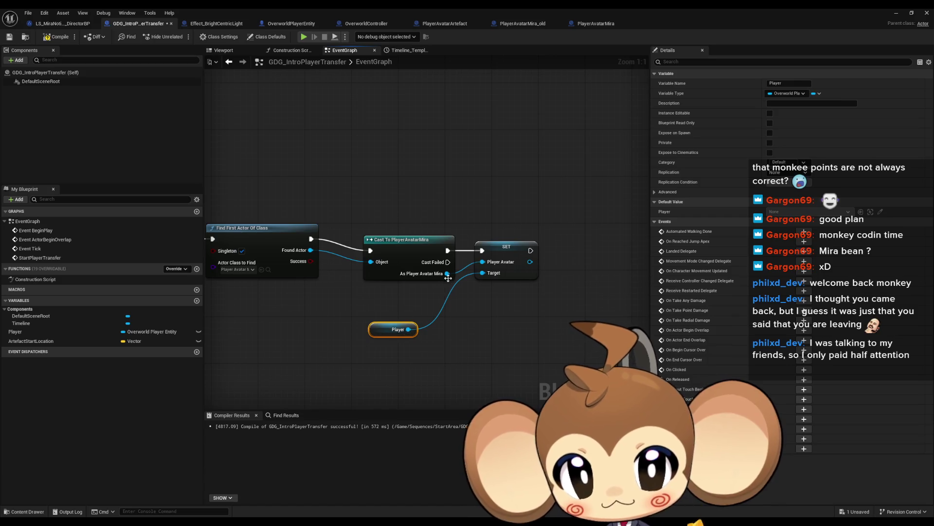
# - Add an Attach Actor To Actor node fed by the cast Mira avatar
pyautogui.moveTo(448, 273); pyautogui.dragTo(473, 306)
pyautogui.write('attac')
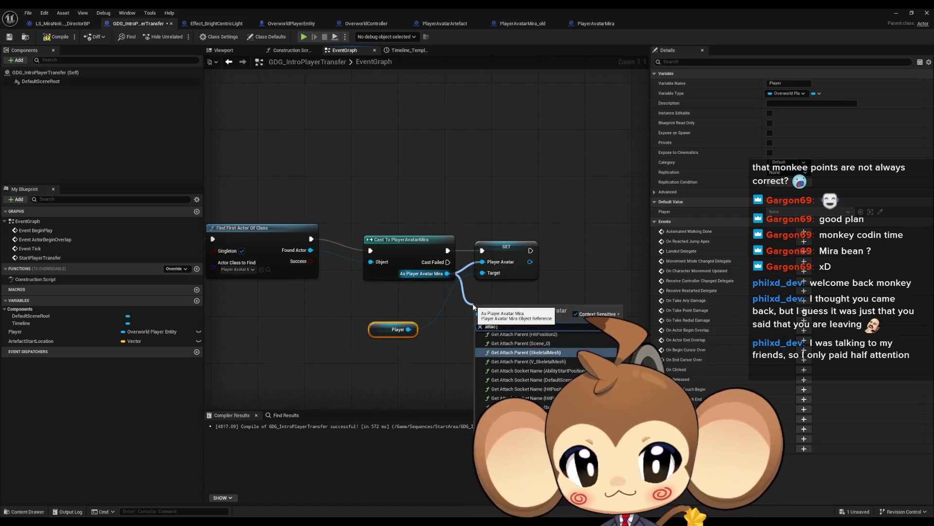
pyautogui.write(' to actor')
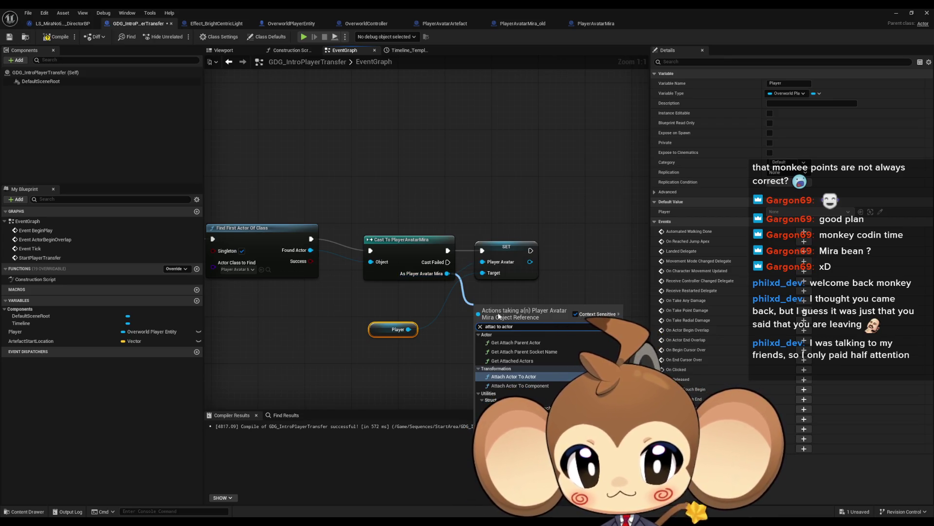
pyautogui.click(539, 377)
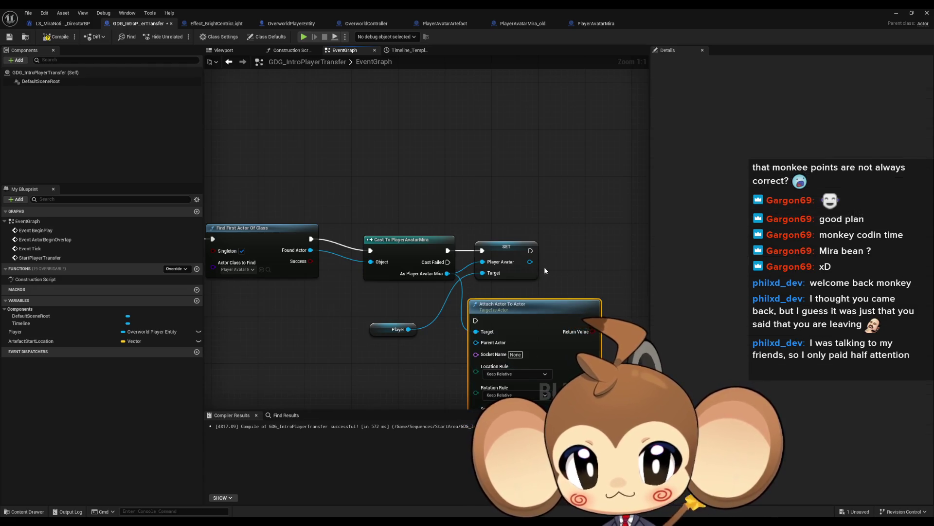
pyautogui.moveTo(544, 267); pyautogui.dragTo(523, 222)
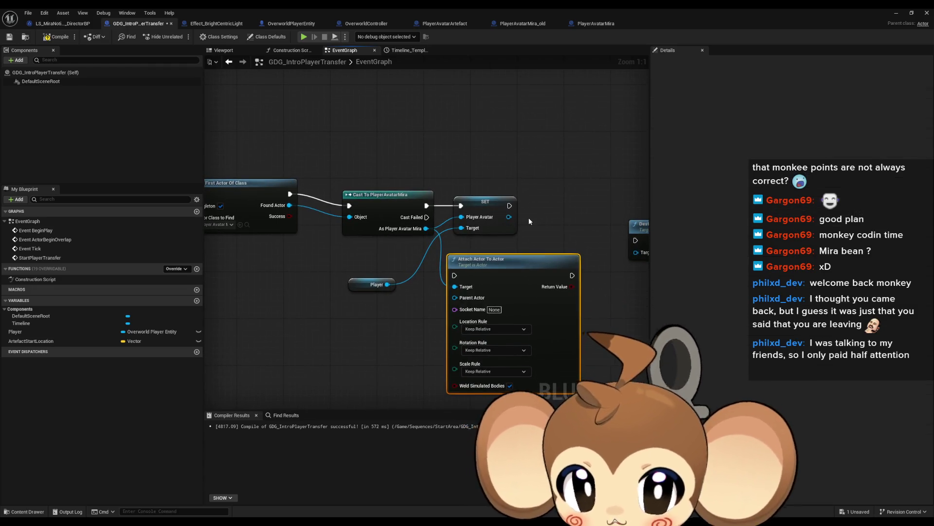
pyautogui.moveTo(524, 218); pyautogui.dragTo(594, 239)
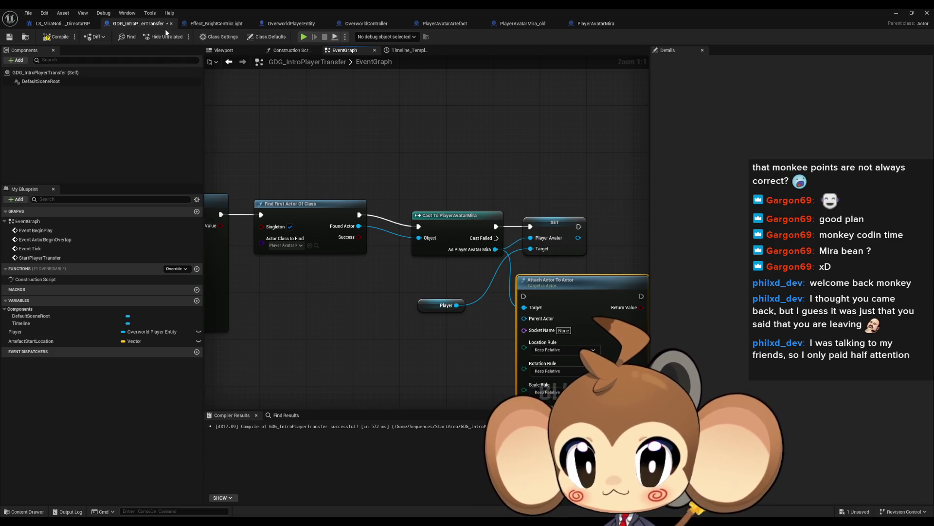
pyautogui.click(292, 24)
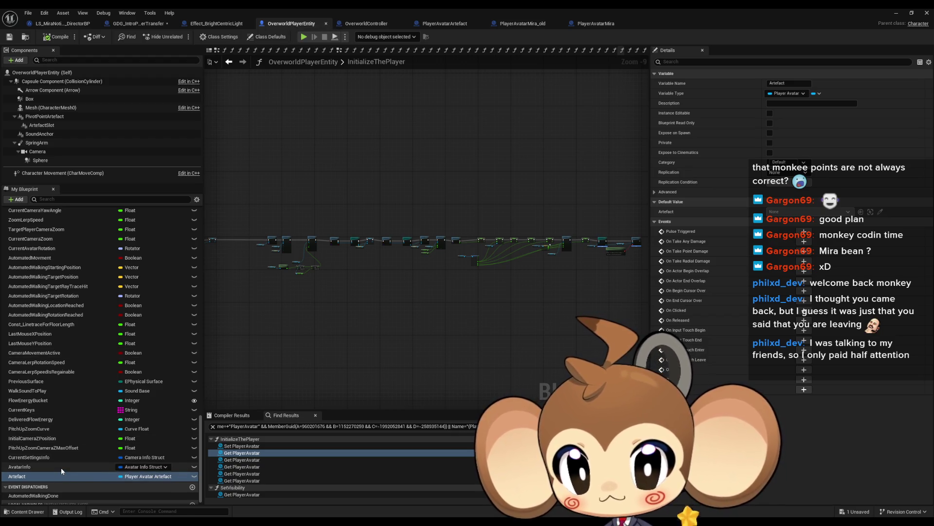
# - Find all PlayerAvatar references by name and jump to its use in InitializeThePlayer
pyautogui.scroll(3, 60, 466)
pyautogui.click(31, 236)
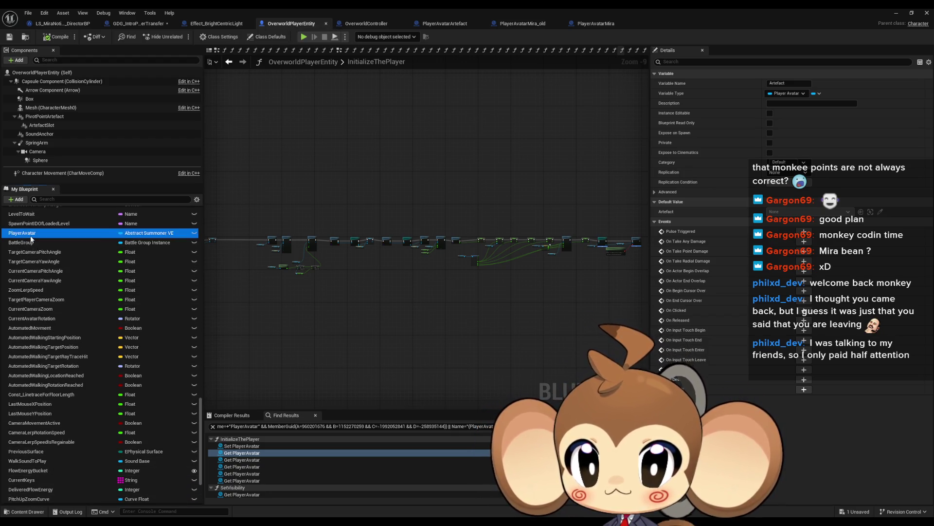
pyautogui.rightClick(31, 239)
pyautogui.moveTo(83, 263)
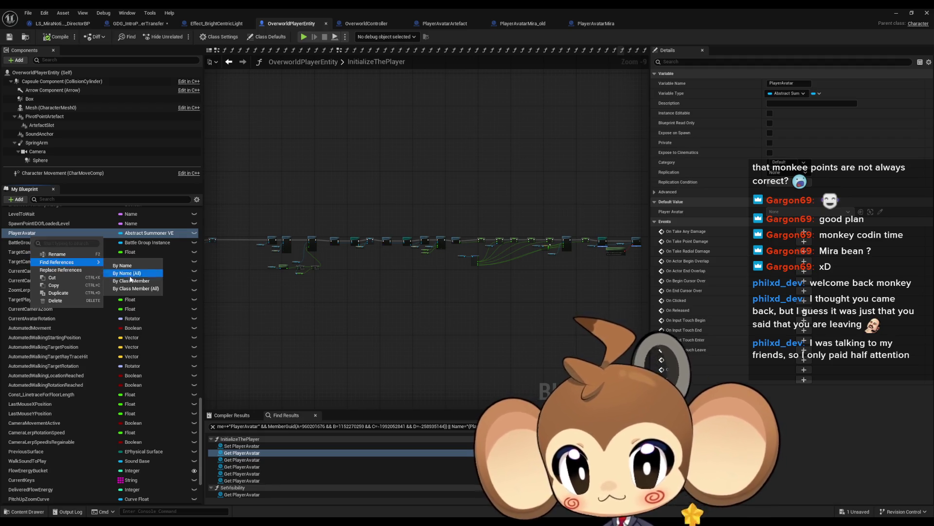
pyautogui.click(130, 280)
pyautogui.click(233, 447)
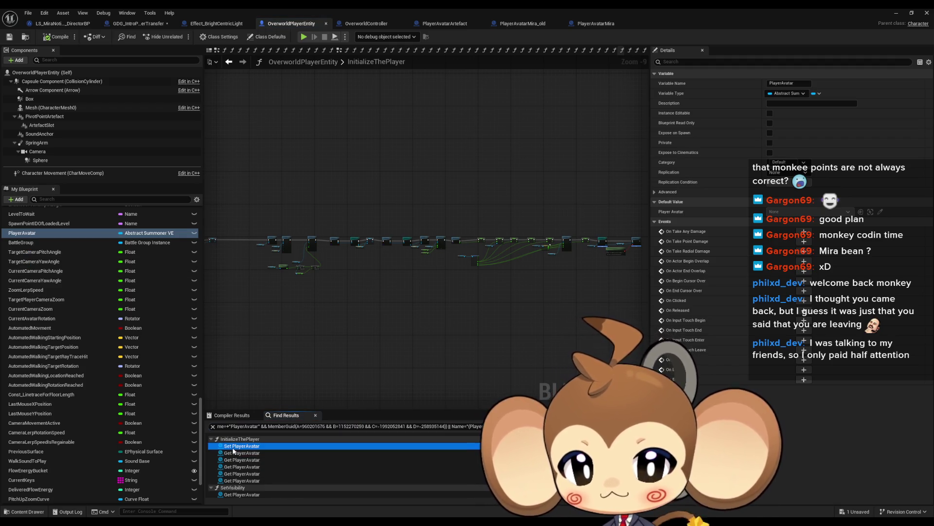
pyautogui.click(237, 453)
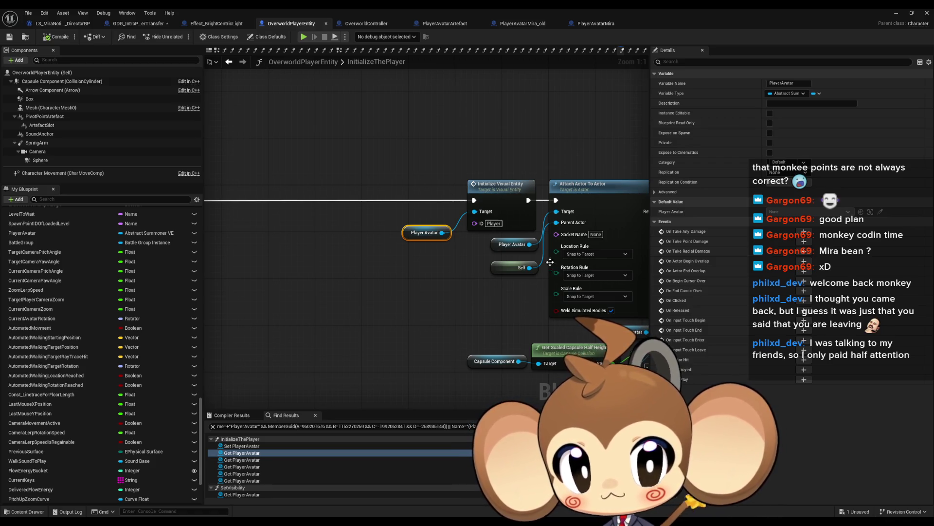
pyautogui.click(354, 278)
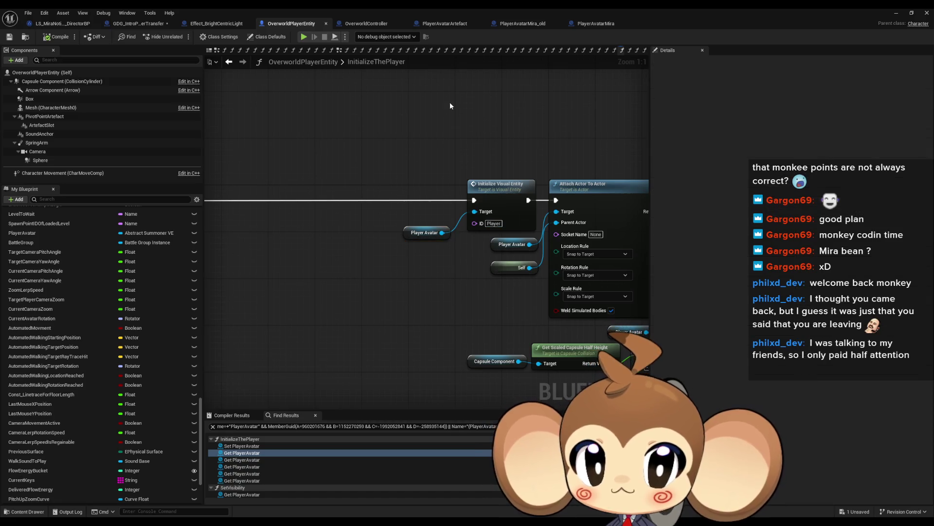
pyautogui.click(136, 24)
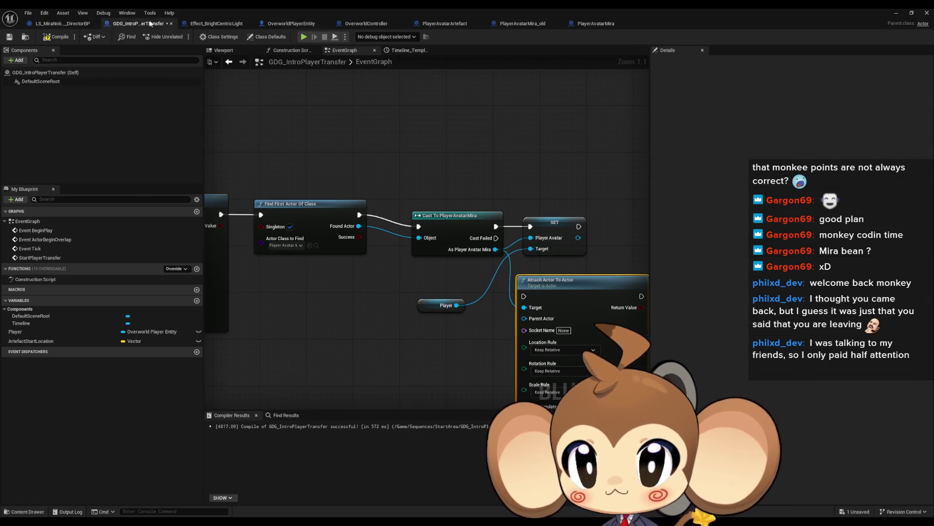
# - Add a Set VE ID node on the Mira avatar with VE ID 'Player'
pyautogui.moveTo(447, 229); pyautogui.dragTo(417, 229)
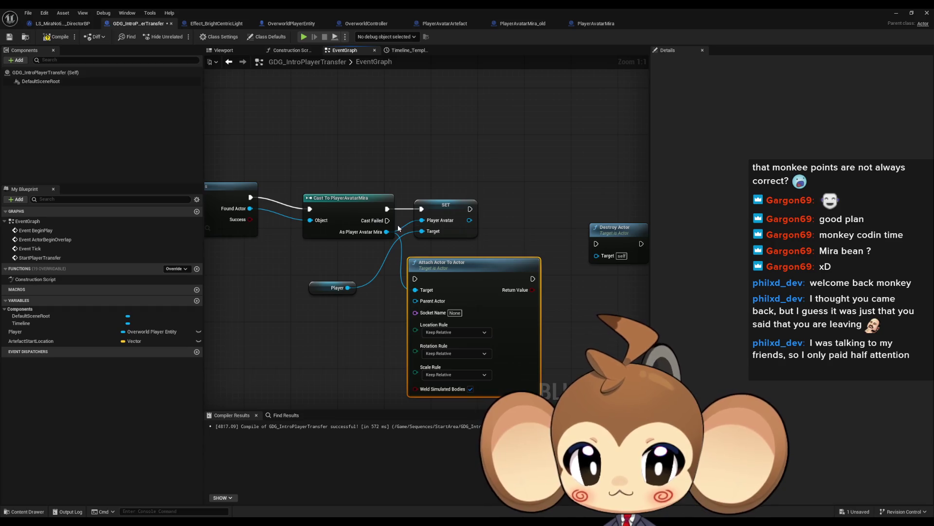
pyautogui.moveTo(478, 241); pyautogui.dragTo(461, 257)
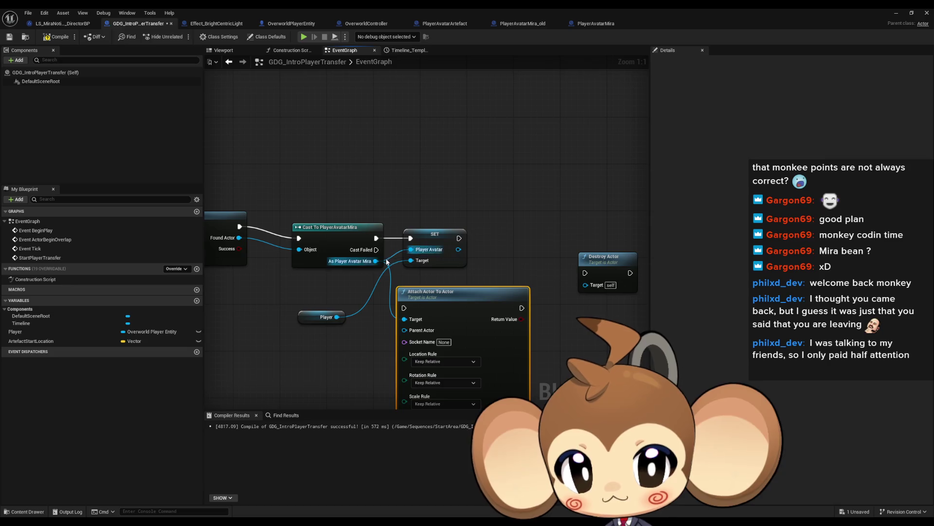
pyautogui.moveTo(378, 260); pyautogui.dragTo(402, 184)
pyautogui.write('set')
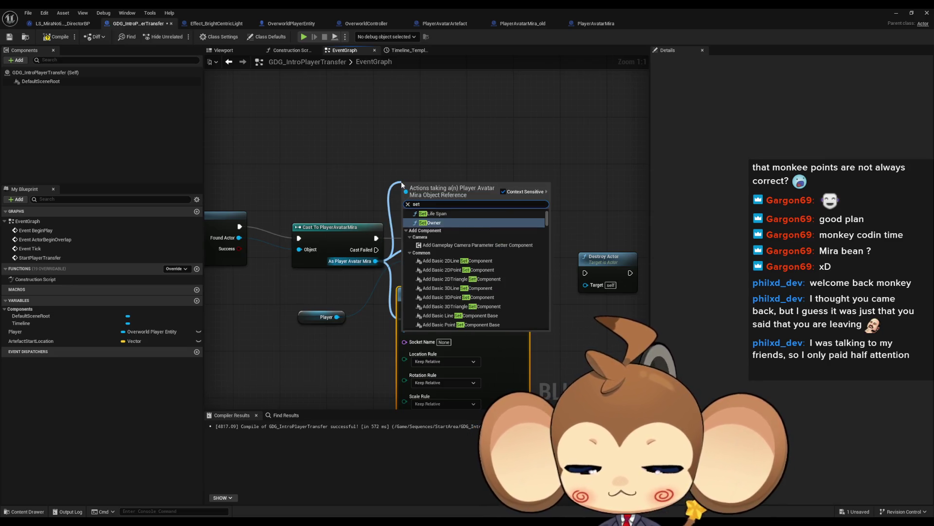
pyautogui.write(' id')
pyautogui.scroll(-5, 487, 269)
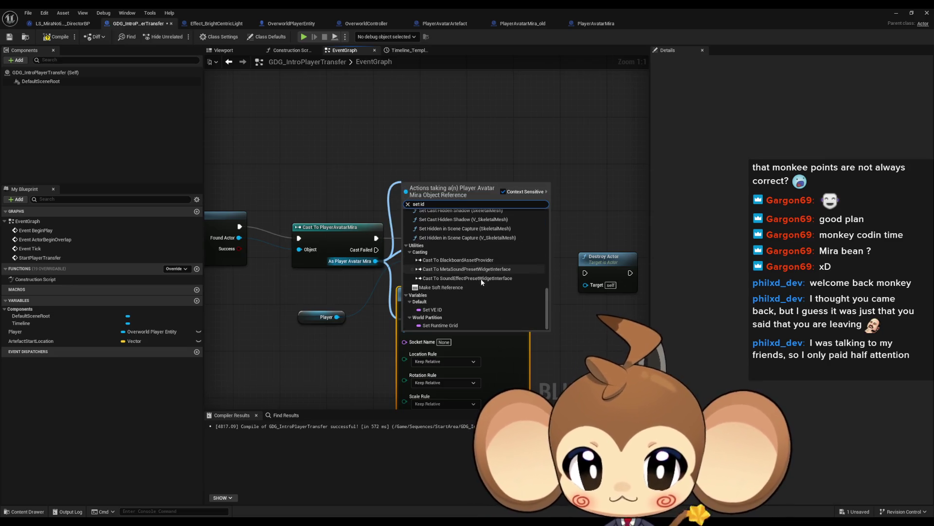
pyautogui.click(449, 309)
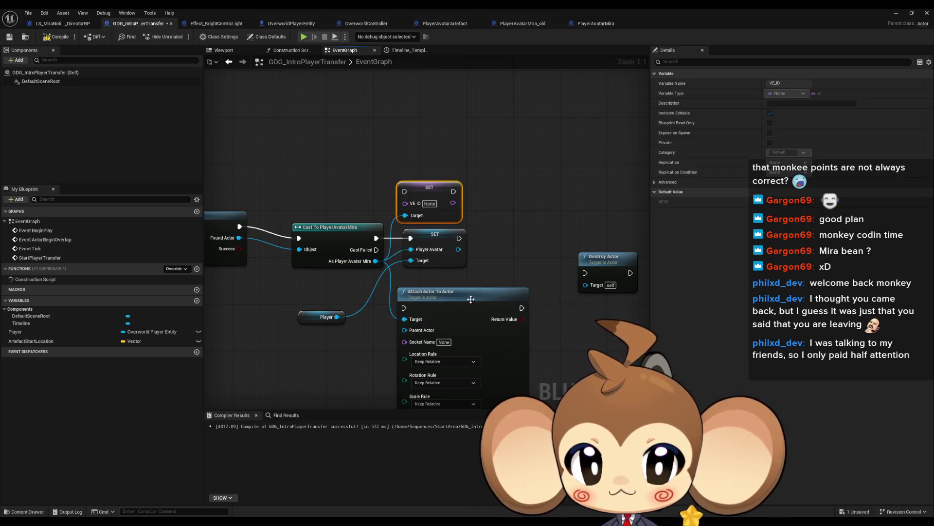
pyautogui.moveTo(431, 191); pyautogui.dragTo(438, 174)
pyautogui.click(437, 186)
pyautogui.write('Player')
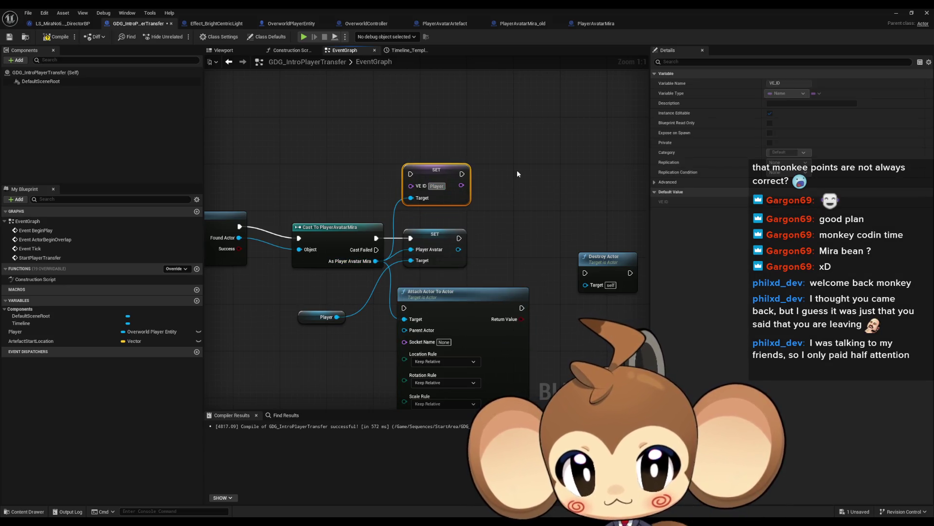
pyautogui.click(517, 170)
# - Duplicate the Player getter and get the player's Artefact from it near the artefact attach section
pyautogui.scroll(-1, 559, 221)
pyautogui.moveTo(539, 209)
pyautogui.mouseDown()
pyautogui.moveTo(340, 300)
pyautogui.moveTo(382, 287)
pyautogui.mouseUp()
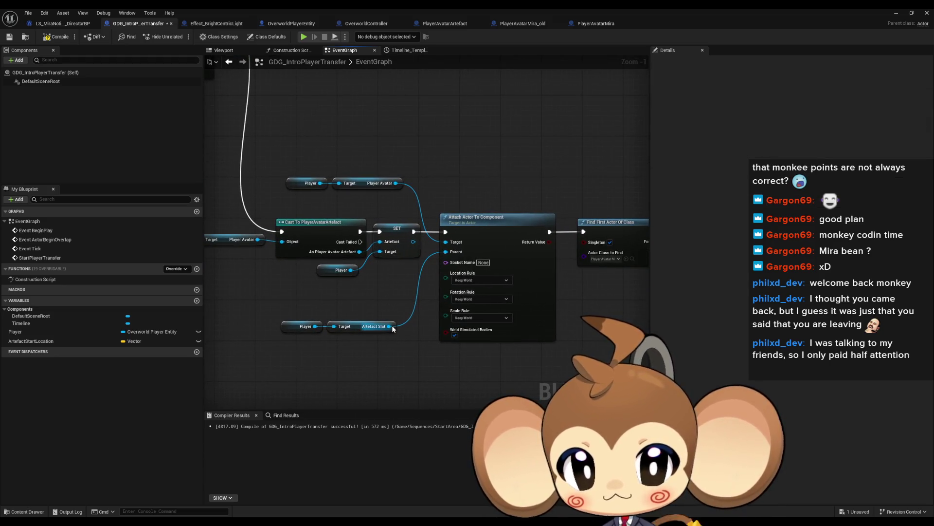
pyautogui.moveTo(392, 329); pyautogui.dragTo(383, 310)
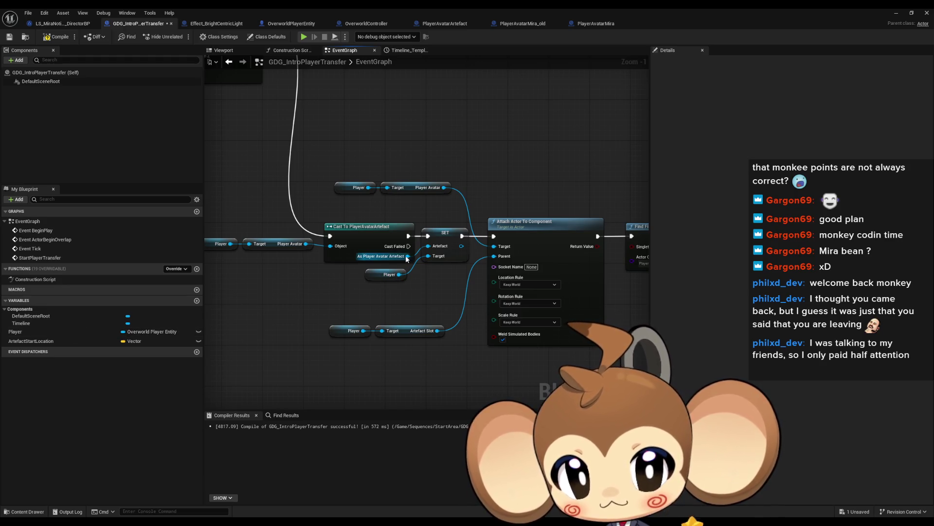
pyautogui.moveTo(406, 256); pyautogui.dragTo(354, 296)
pyautogui.write('geta ')
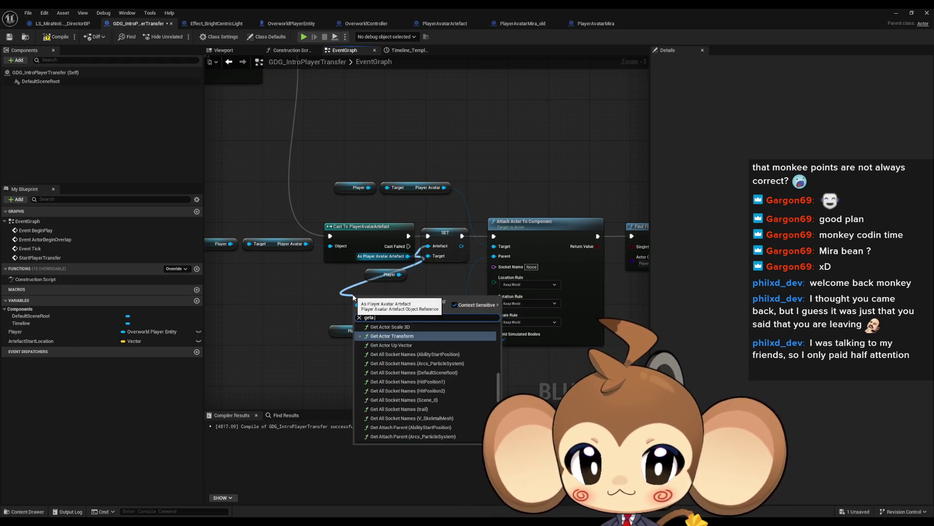
pyautogui.write('arte')
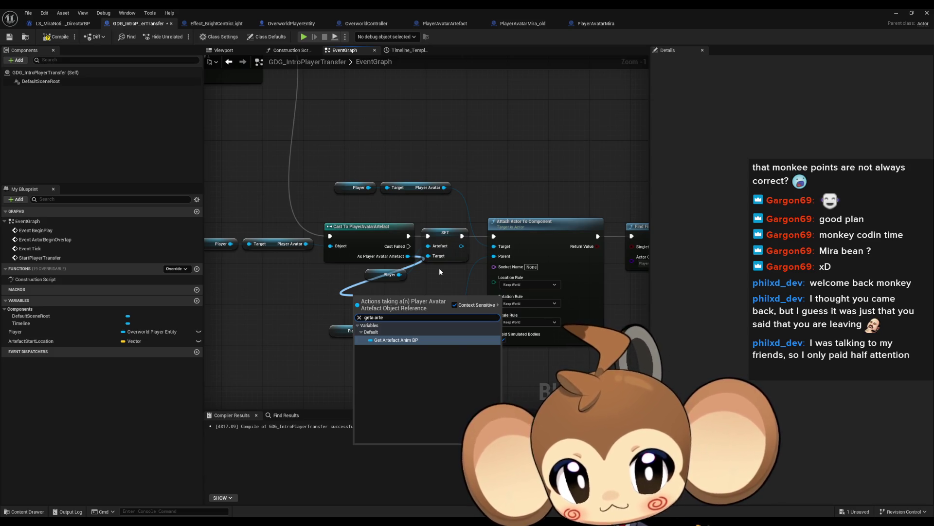
pyautogui.press('Escape')
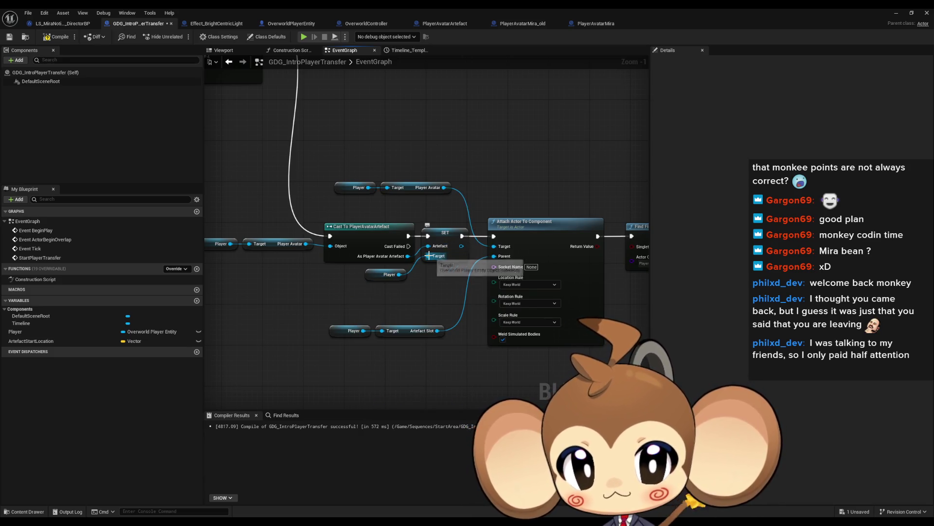
pyautogui.click(381, 276)
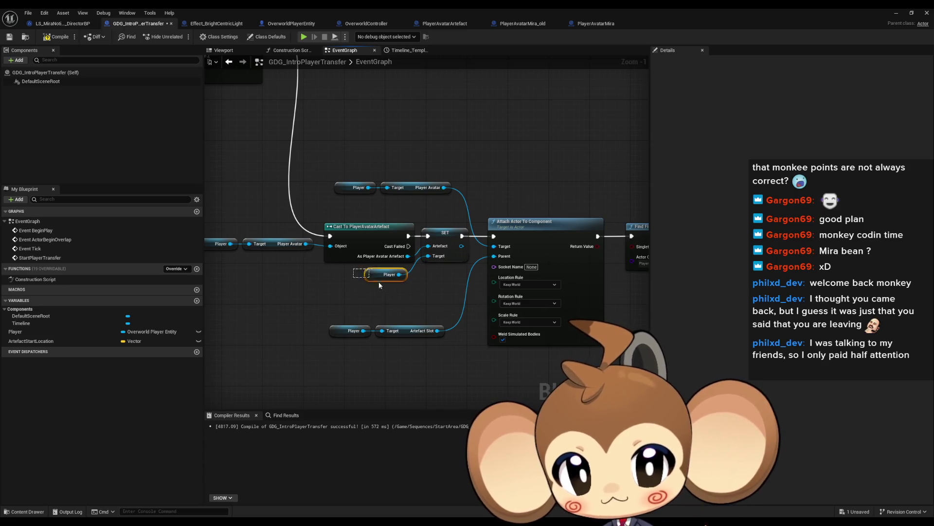
pyautogui.hotkey('ctrl', 'c')
pyautogui.hotkey('ctrl', 'v')
pyautogui.moveTo(322, 300); pyautogui.dragTo(371, 306)
pyautogui.write('get')
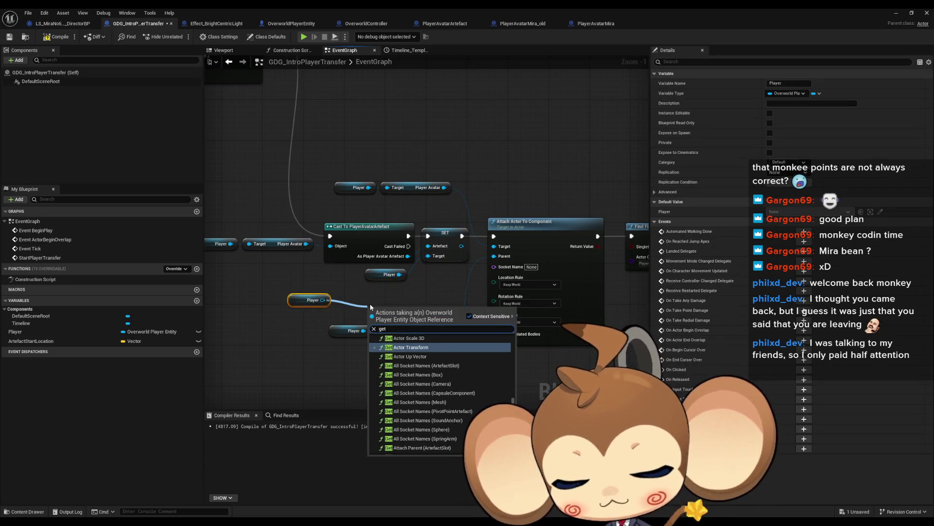
pyautogui.write(' artef')
pyautogui.scroll(-5, 426, 425)
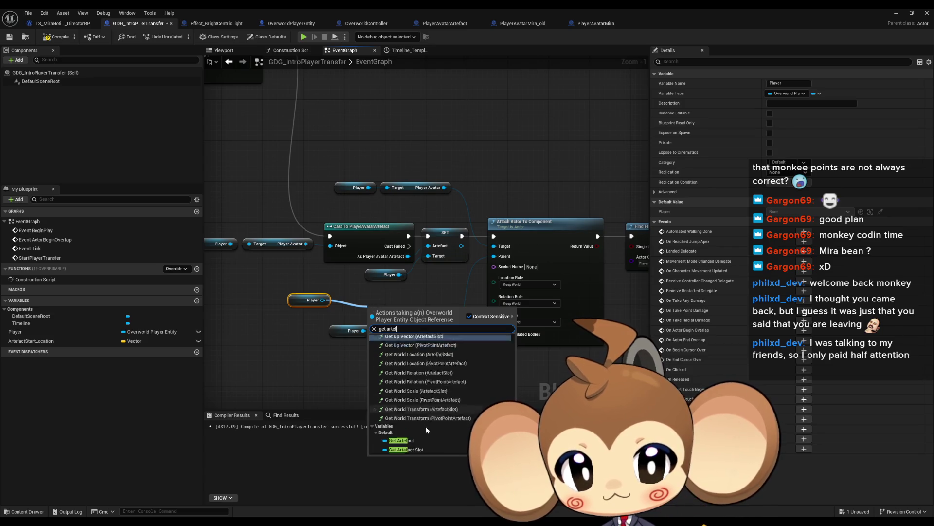
pyautogui.click(409, 433)
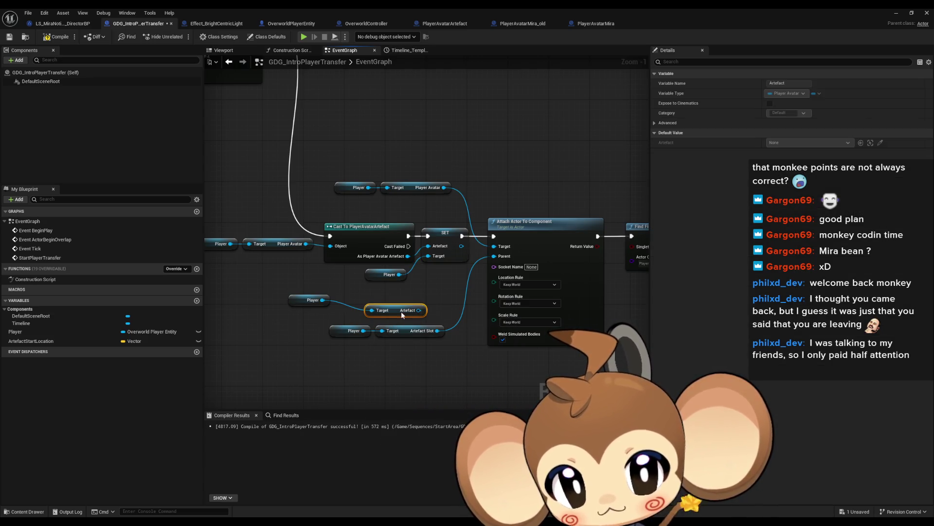
# - Set the artefact's VE ID to 'Artefact' and chain it into the attach step
pyautogui.moveTo(367, 303)
pyautogui.mouseDown()
pyautogui.moveTo(357, 303)
pyautogui.moveTo(403, 302)
pyautogui.mouseUp()
pyautogui.write('set ')
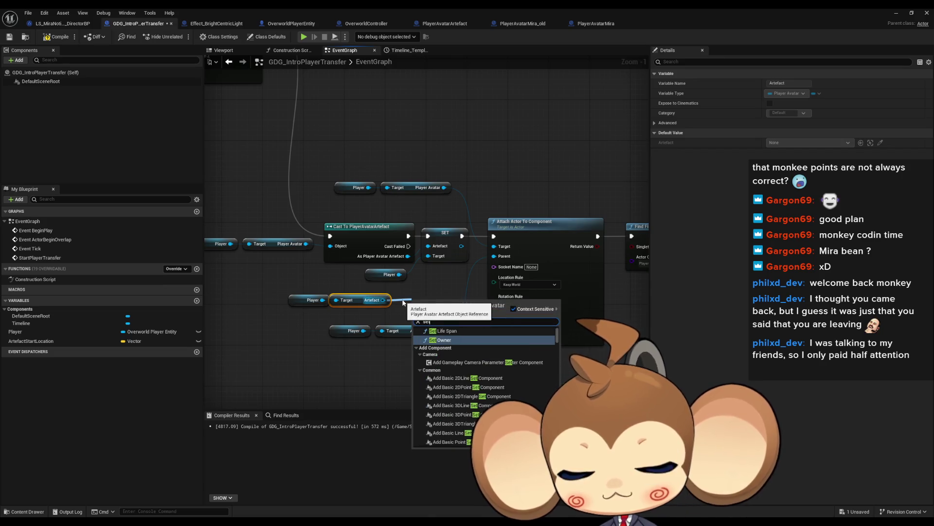
pyautogui.write('id')
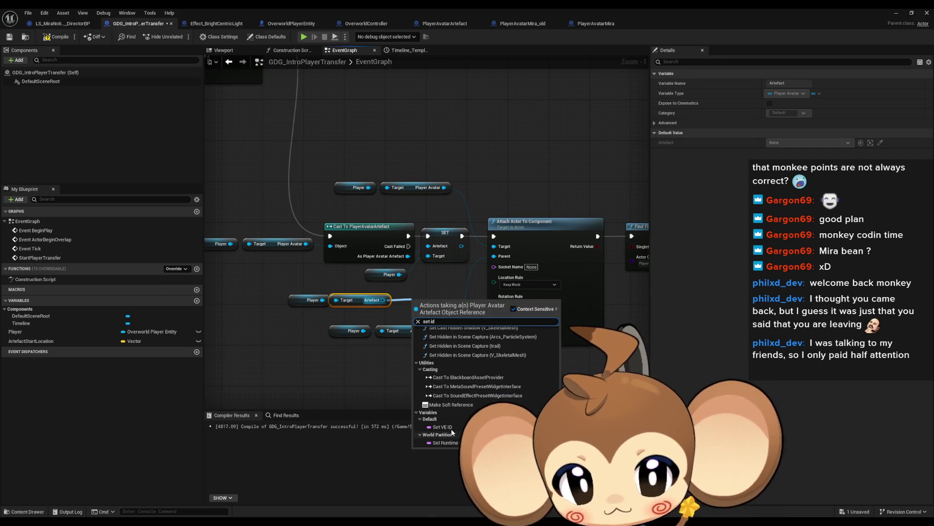
pyautogui.click(460, 426)
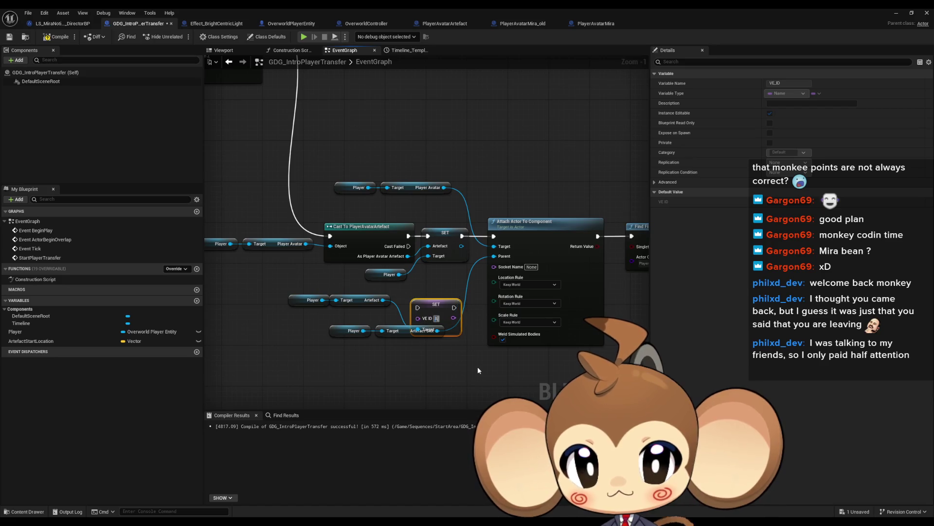
pyautogui.write('Artefact')
pyautogui.press('Return')
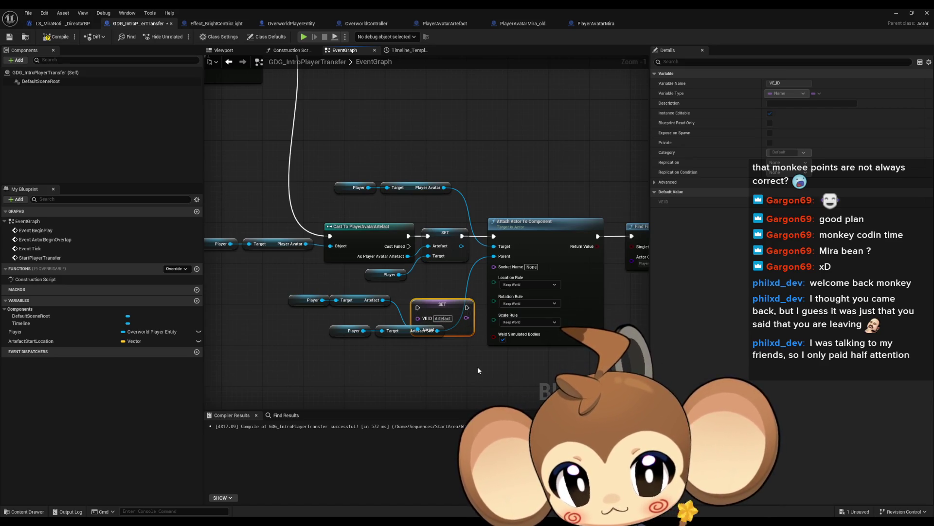
pyautogui.moveTo(467, 307)
pyautogui.mouseDown()
pyautogui.moveTo(494, 237)
pyautogui.moveTo(417, 308)
pyautogui.moveTo(530, 185)
pyautogui.moveTo(461, 181)
pyautogui.moveTo(526, 213)
pyautogui.moveTo(527, 237)
pyautogui.moveTo(482, 236)
pyautogui.mouseUp()
pyautogui.click(525, 177)
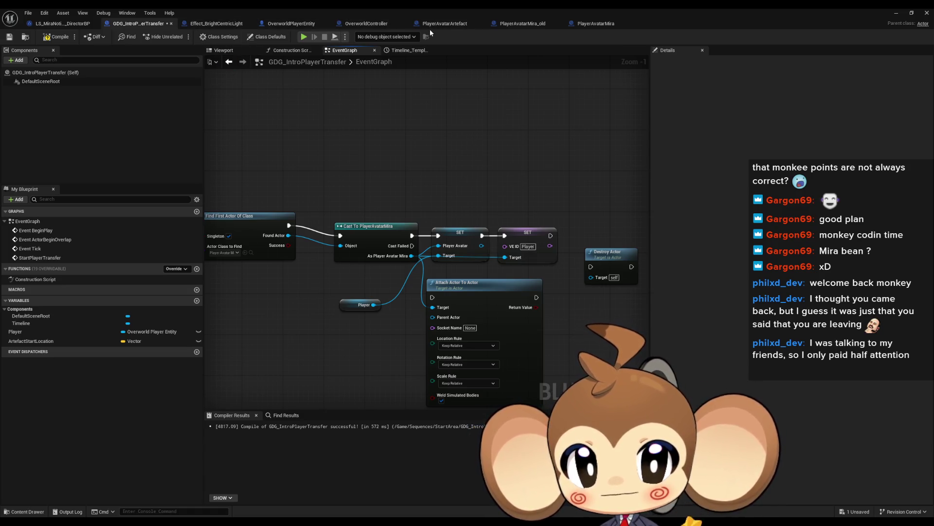
# - Inspect OverworldPlayerEntity's attach chain: Initialize Visual Entity (Player), Attach Actor To Actor, Set Actor Relative Location
pyautogui.click(292, 23)
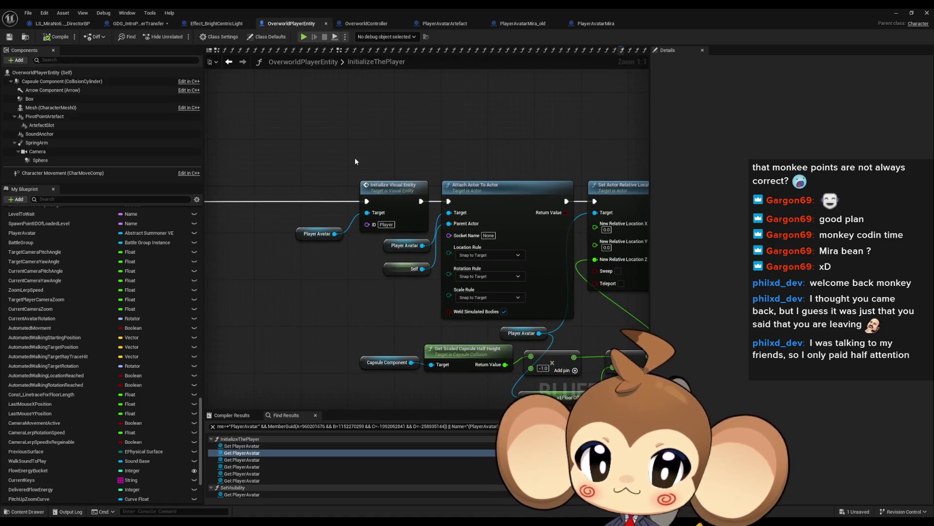
pyautogui.click(410, 244)
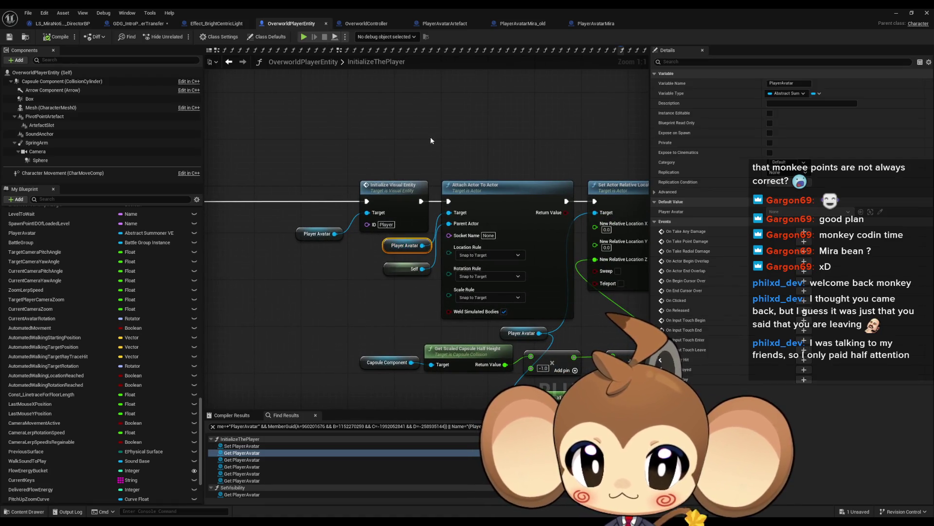
pyautogui.click(384, 249)
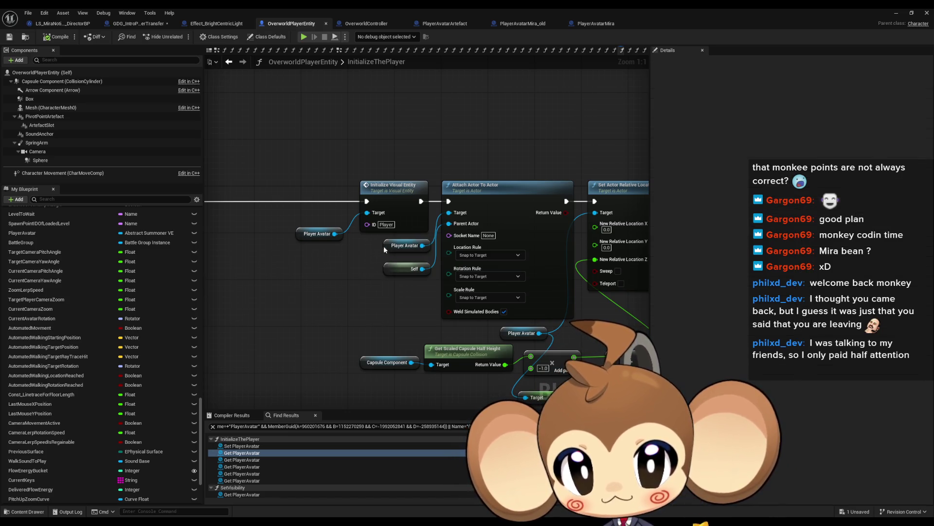
pyautogui.moveTo(506, 274); pyautogui.dragTo(397, 254)
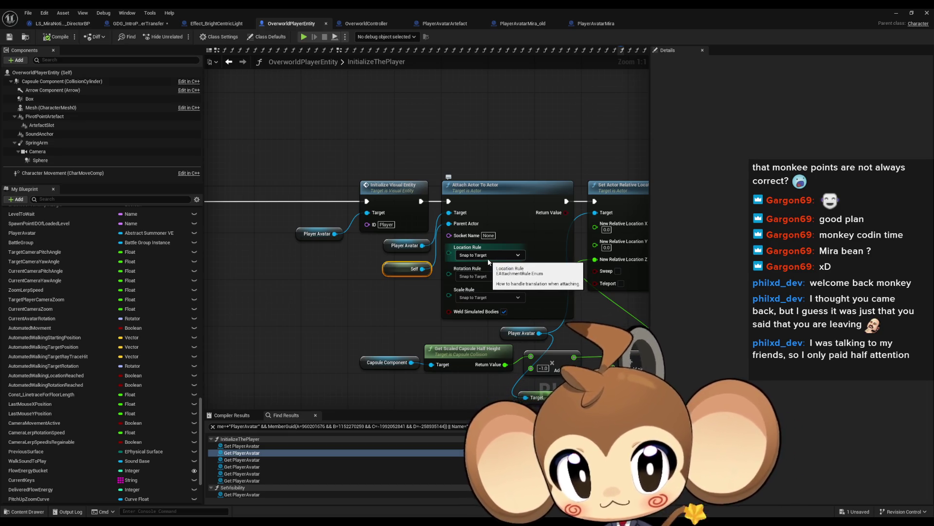
pyautogui.moveTo(449, 260)
pyautogui.mouseDown()
pyautogui.moveTo(390, 256)
pyautogui.moveTo(349, 239)
pyautogui.mouseUp()
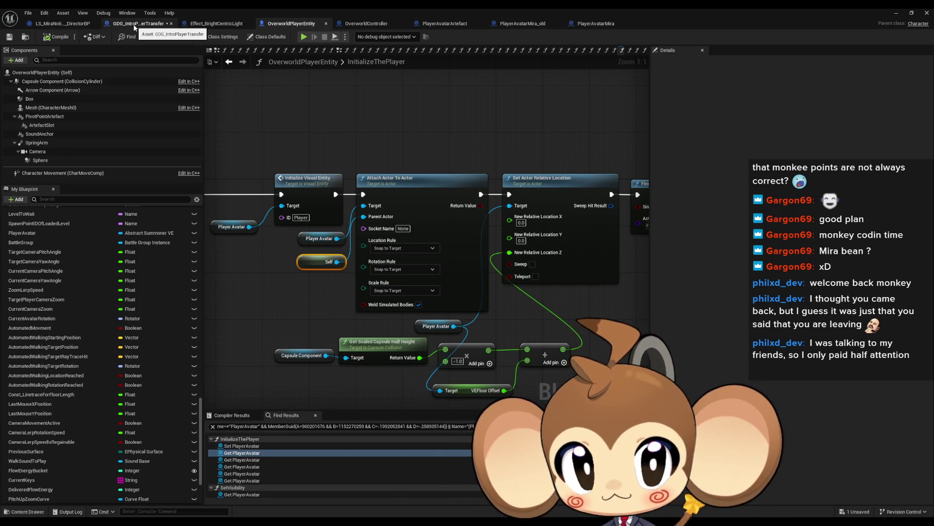
# - Set the attach node's Rotation Rule and Scale Rule to Snap to Target
pyautogui.click(134, 24)
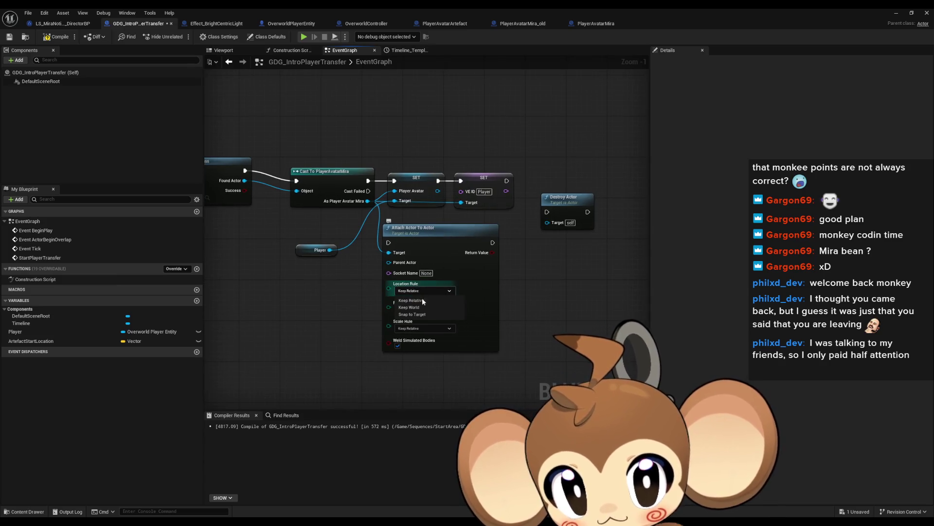
pyautogui.click(410, 309)
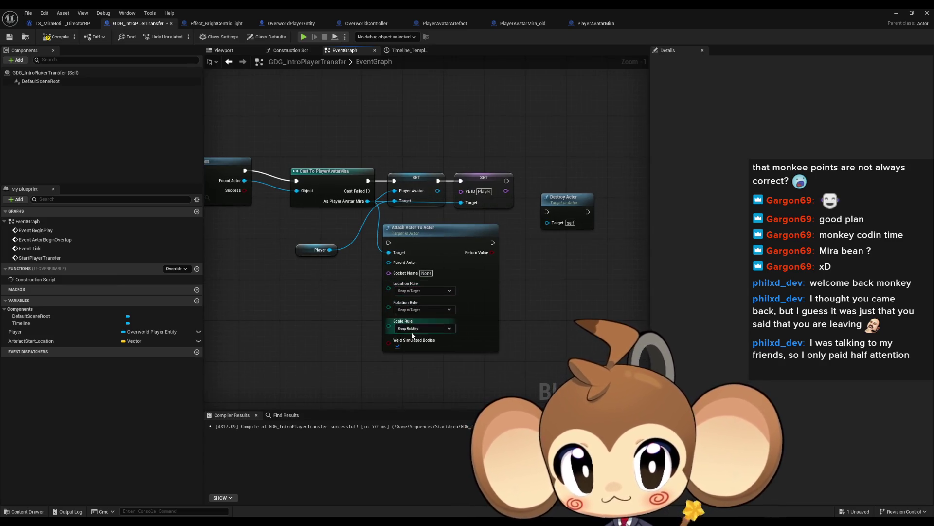
pyautogui.click(412, 333)
pyautogui.click(415, 328)
pyautogui.click(415, 351)
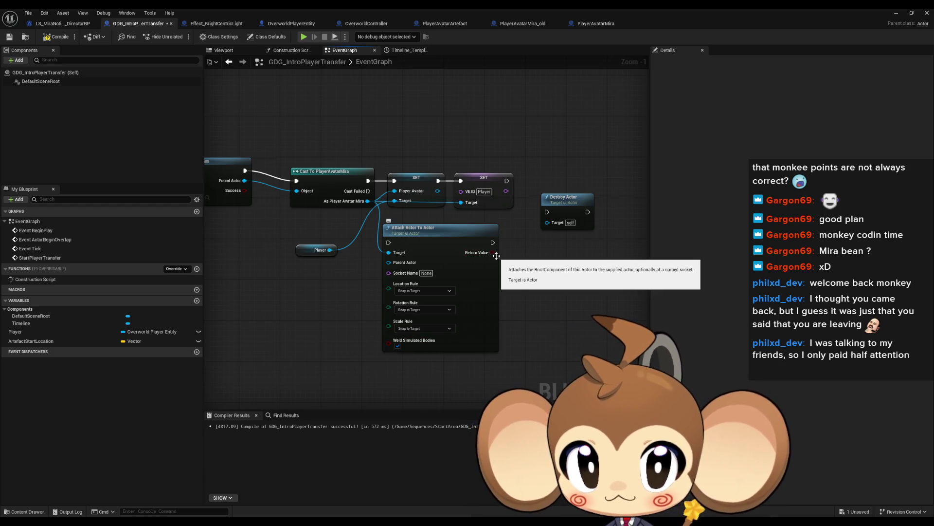
# - Copy the Set Actor Relative Location group with capsule-half-height math into GDG_IntroPlayerTransfer beside the attach node
pyautogui.click(297, 25)
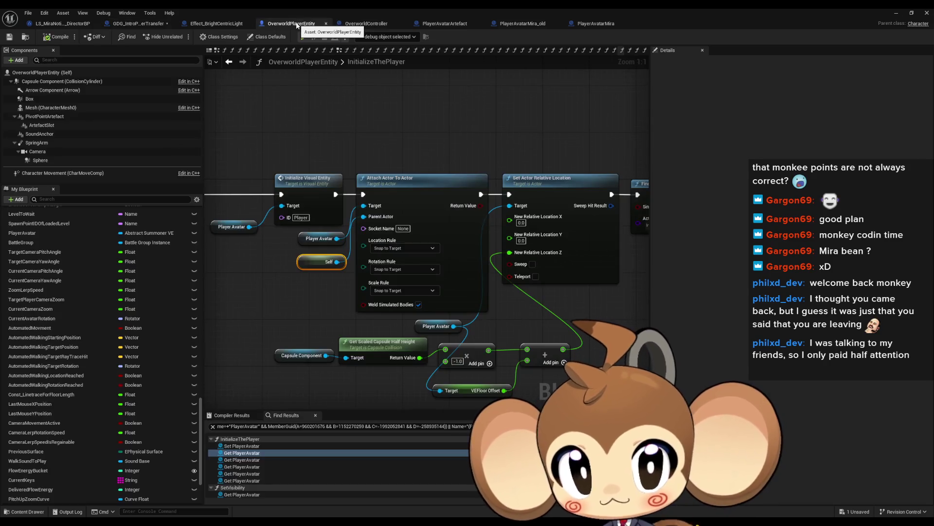
pyautogui.scroll(-2, 489, 260)
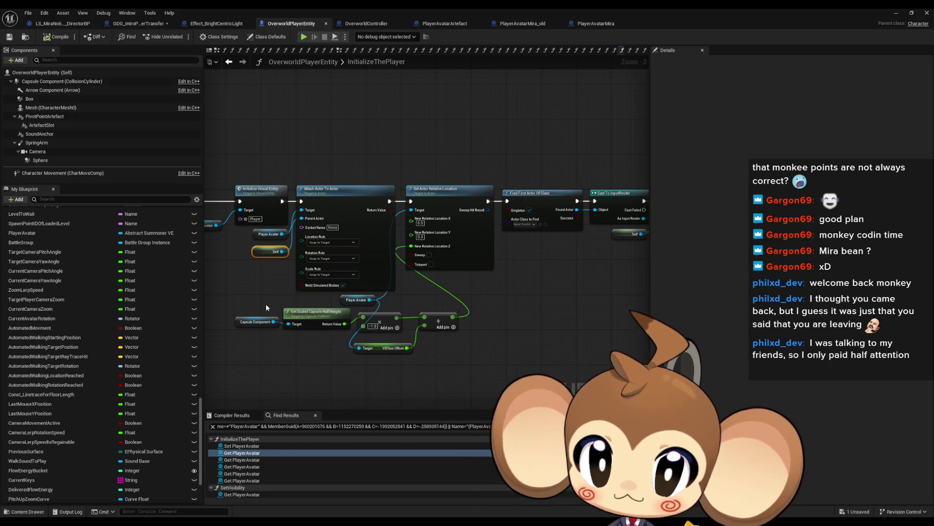
pyautogui.moveTo(269, 307); pyautogui.dragTo(458, 369)
pyautogui.moveTo(445, 174); pyautogui.dragTo(461, 224)
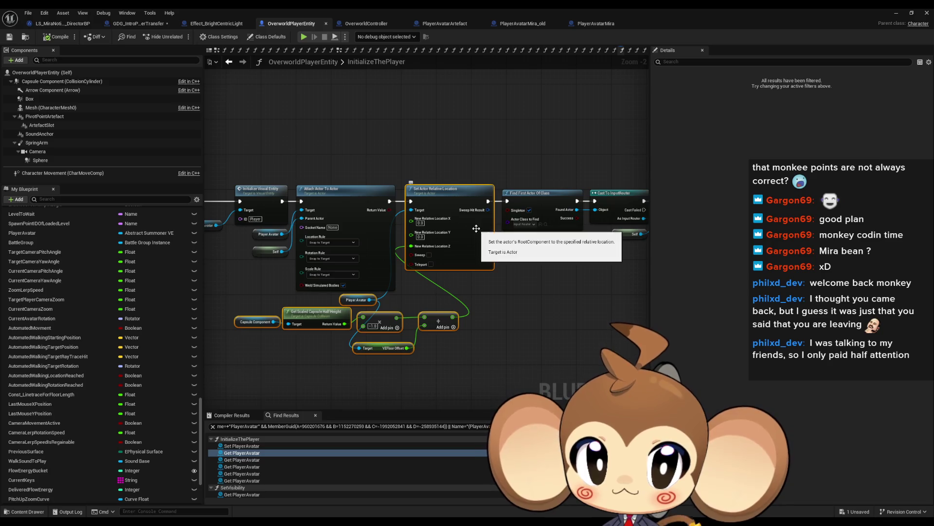
pyautogui.click(139, 23)
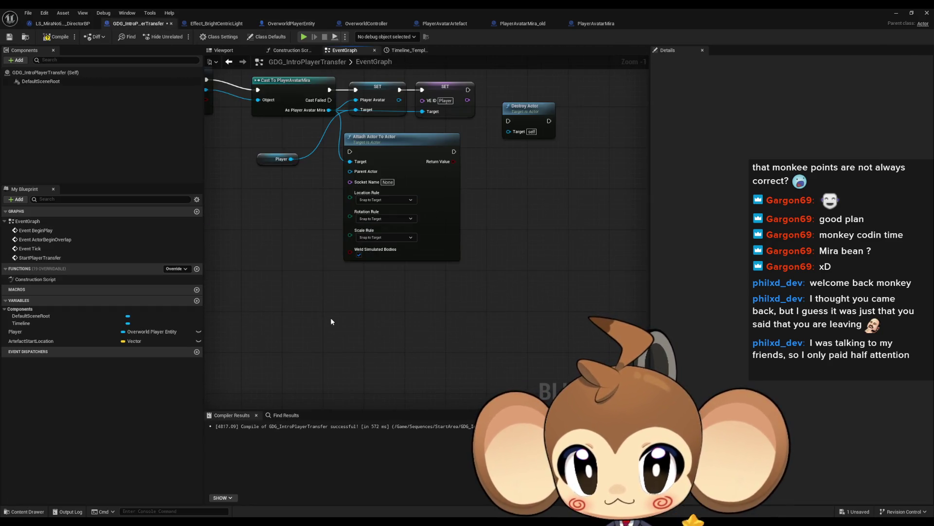
pyautogui.hotkey('ctrl', 'v')
pyautogui.moveTo(424, 207)
pyautogui.mouseDown()
pyautogui.moveTo(496, 240)
pyautogui.moveTo(506, 193)
pyautogui.mouseUp()
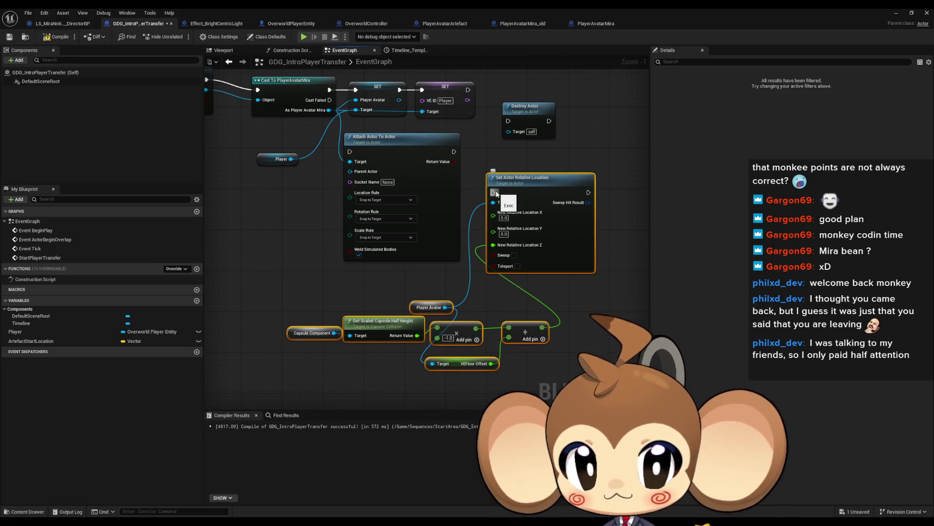
pyautogui.click(480, 146)
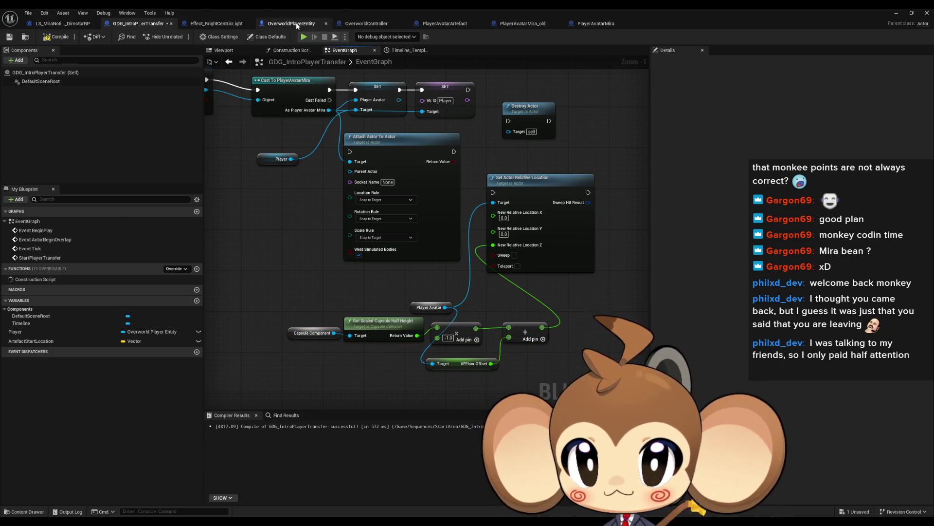
pyautogui.click(314, 24)
pyautogui.moveTo(522, 274); pyautogui.dragTo(376, 267)
# - Browse InitializeThePlayer past Switch to Camera, Set Relative Rotation and the camera SET nodes
pyautogui.scroll(2, 376, 267)
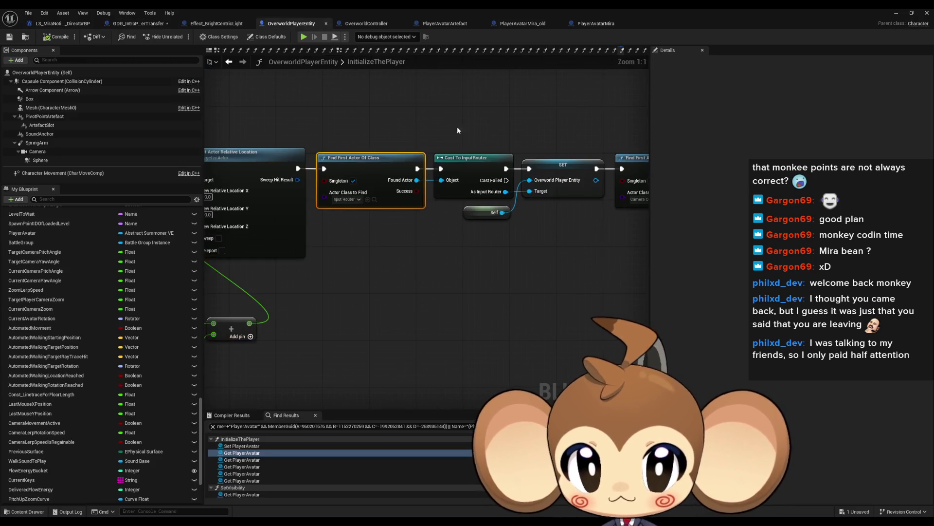
pyautogui.click(560, 180)
pyautogui.moveTo(585, 220)
pyautogui.mouseDown()
pyautogui.moveTo(474, 244)
pyautogui.moveTo(347, 245)
pyautogui.mouseUp()
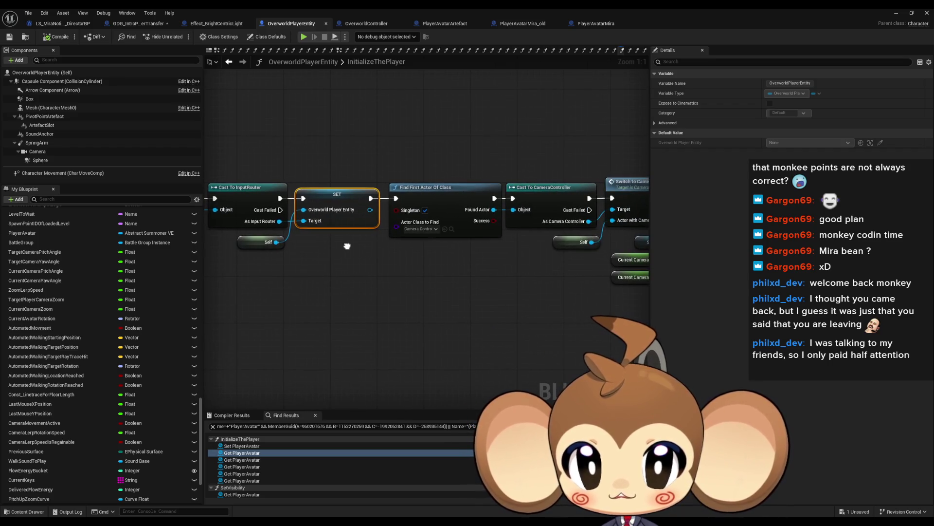
pyautogui.moveTo(415, 150)
pyautogui.mouseDown()
pyautogui.moveTo(292, 160)
pyautogui.moveTo(425, 187)
pyautogui.mouseUp()
pyautogui.moveTo(533, 229); pyautogui.dragTo(460, 241)
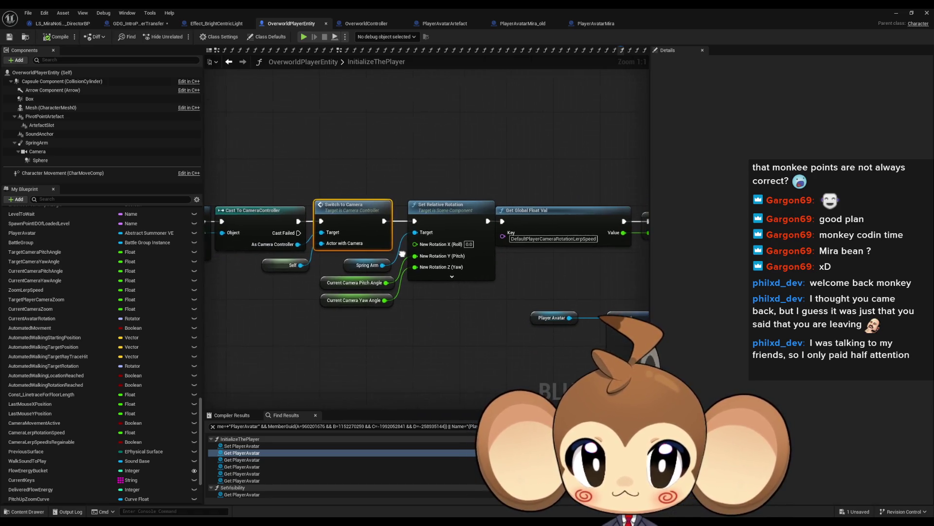
pyautogui.click(460, 241)
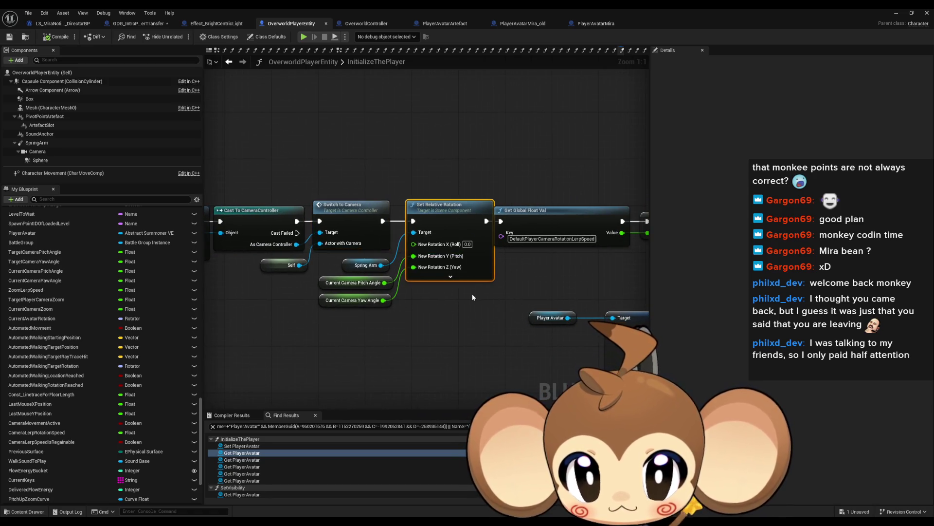
pyautogui.moveTo(471, 293); pyautogui.dragTo(297, 298)
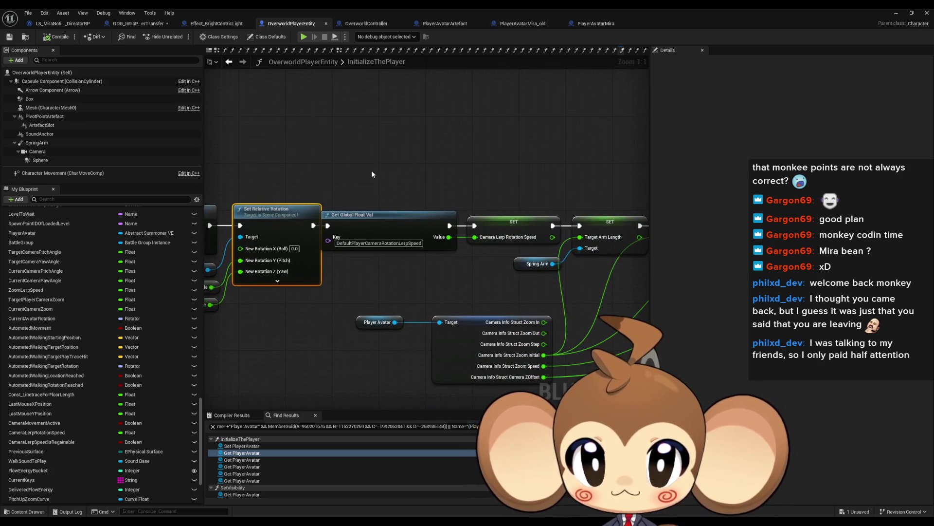
pyautogui.click(389, 229)
pyautogui.moveTo(497, 278); pyautogui.dragTo(375, 281)
pyautogui.click(392, 228)
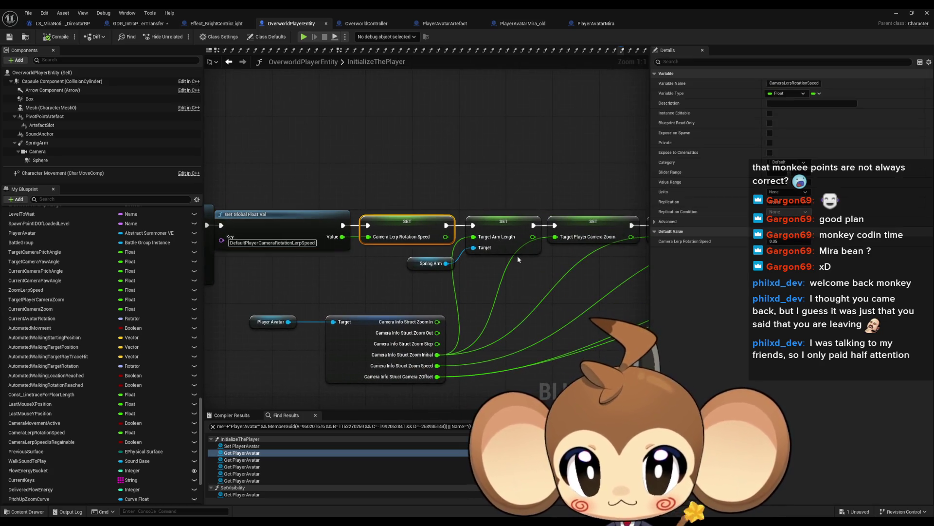
pyautogui.moveTo(499, 276); pyautogui.dragTo(360, 273)
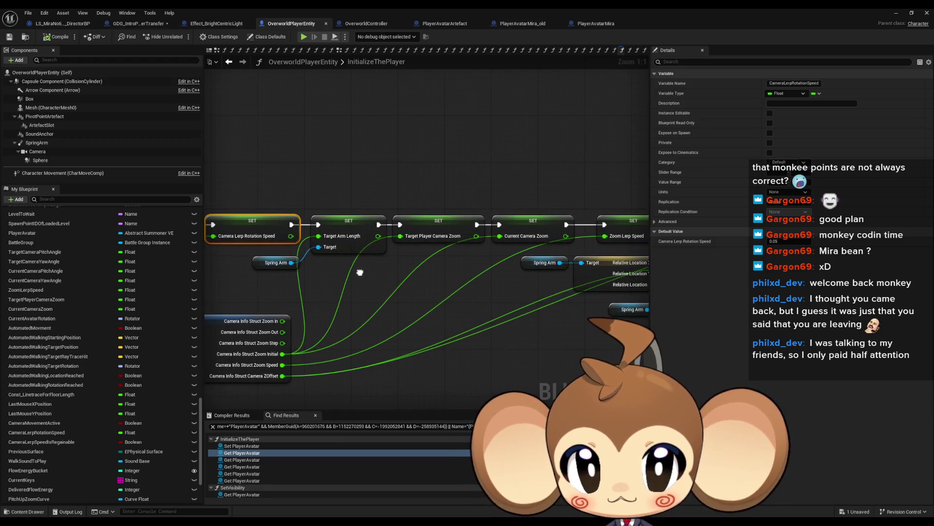
# - Wire Player Avatar into the Anim BP Target, move the cast node up, then compile and save
pyautogui.click(328, 453)
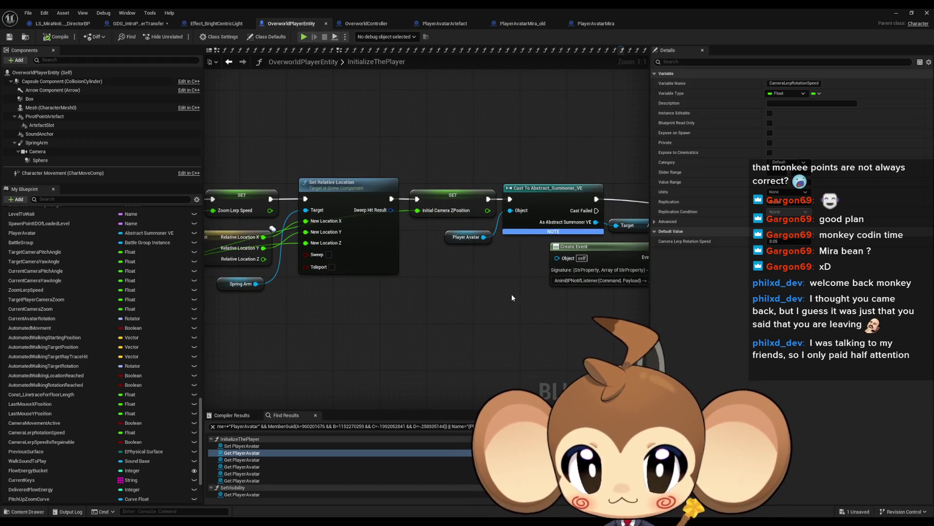
pyautogui.moveTo(509, 293)
pyautogui.mouseDown()
pyautogui.moveTo(470, 291)
pyautogui.moveTo(584, 298)
pyautogui.moveTo(272, 284)
pyautogui.mouseUp()
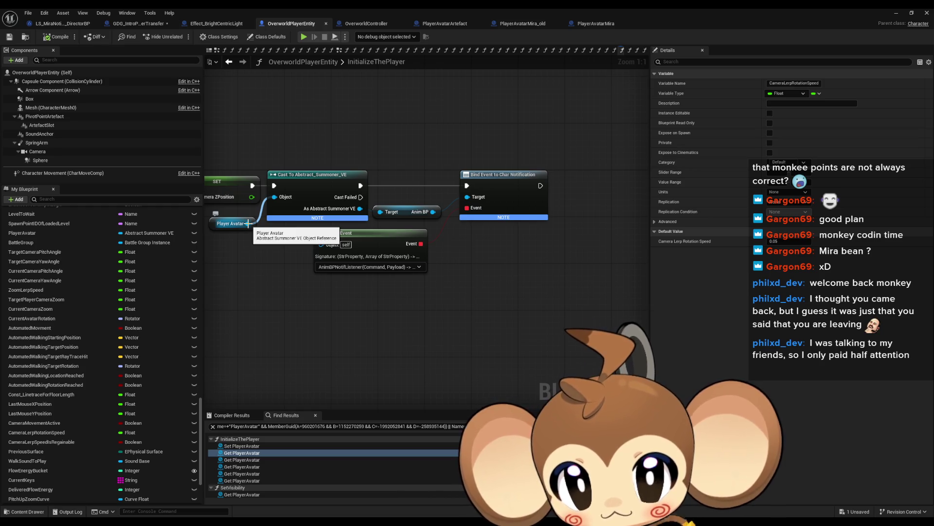
pyautogui.moveTo(248, 223); pyautogui.dragTo(383, 214)
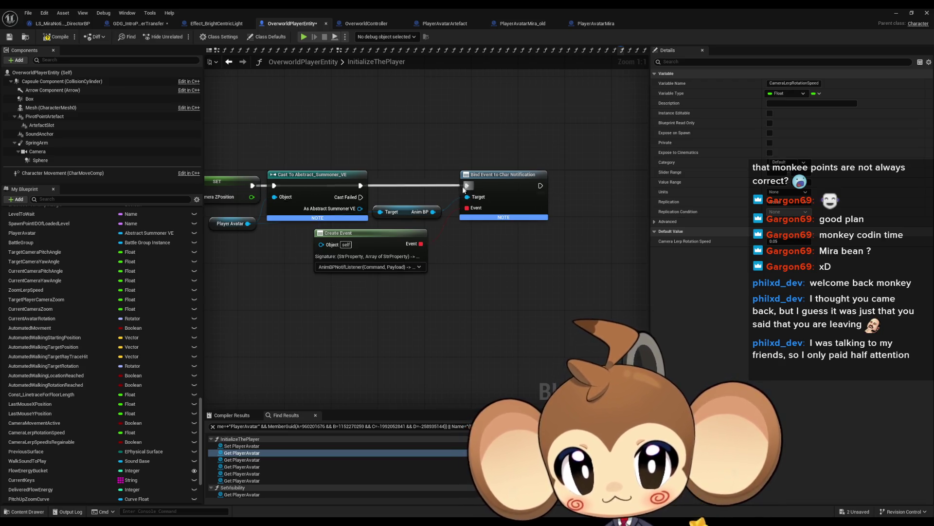
pyautogui.moveTo(316, 174); pyautogui.dragTo(316, 75)
pyautogui.click(482, 367)
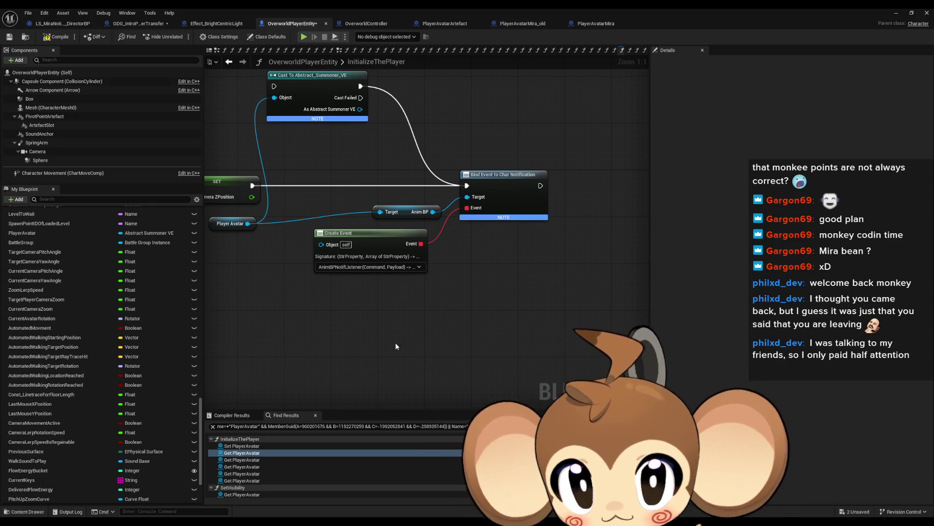
pyautogui.moveTo(395, 344); pyautogui.dragTo(463, 361)
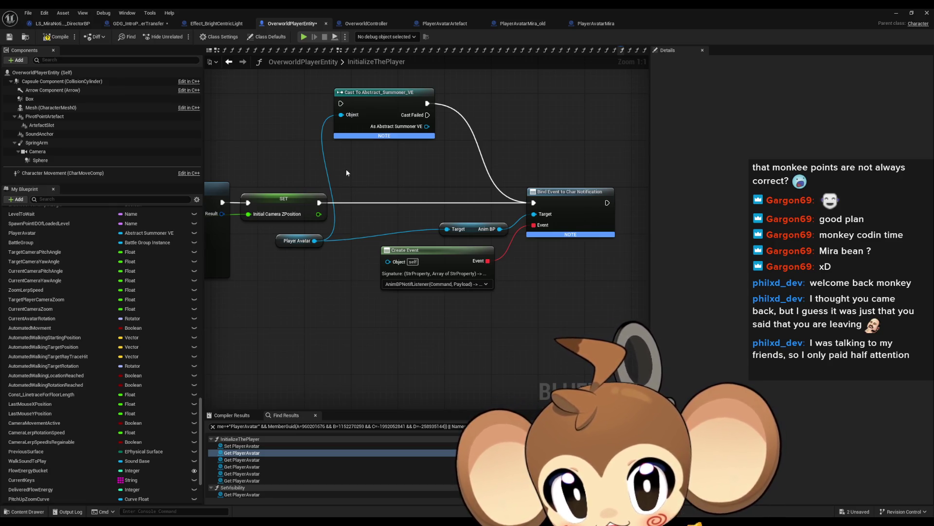
pyautogui.click(57, 37)
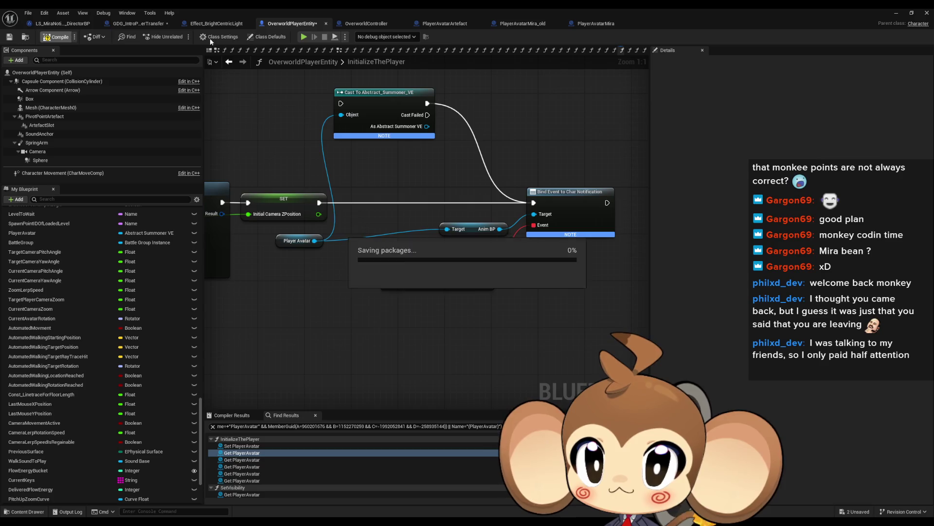
pyautogui.click(137, 24)
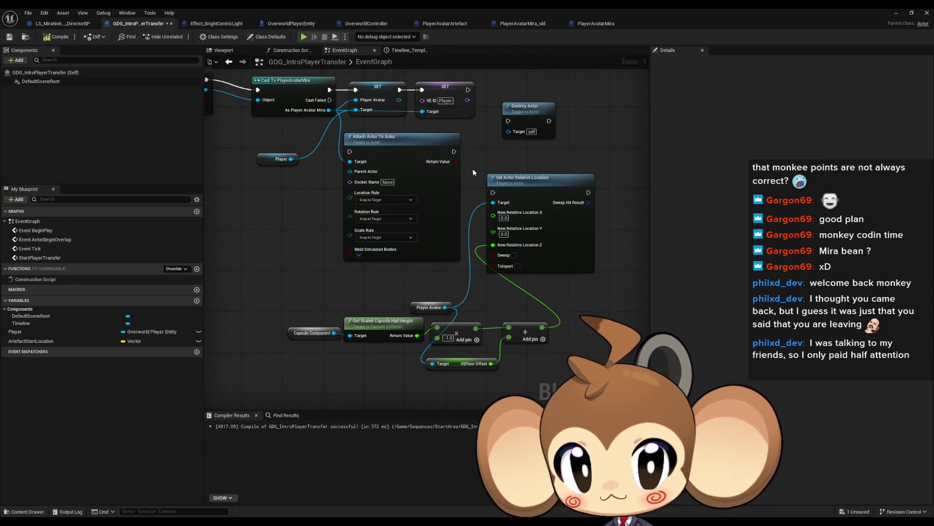
# - Add a Player getter and search its actions for a capsule component getter
pyautogui.click(299, 158)
pyautogui.hotkey('ctrl', 'c')
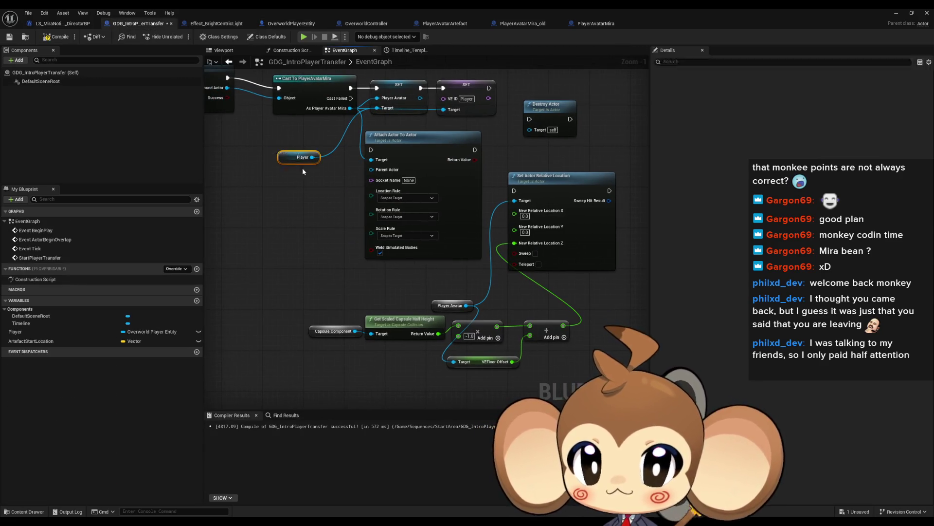
pyautogui.hotkey('ctrl', 'v')
pyautogui.moveTo(235, 290); pyautogui.dragTo(269, 295)
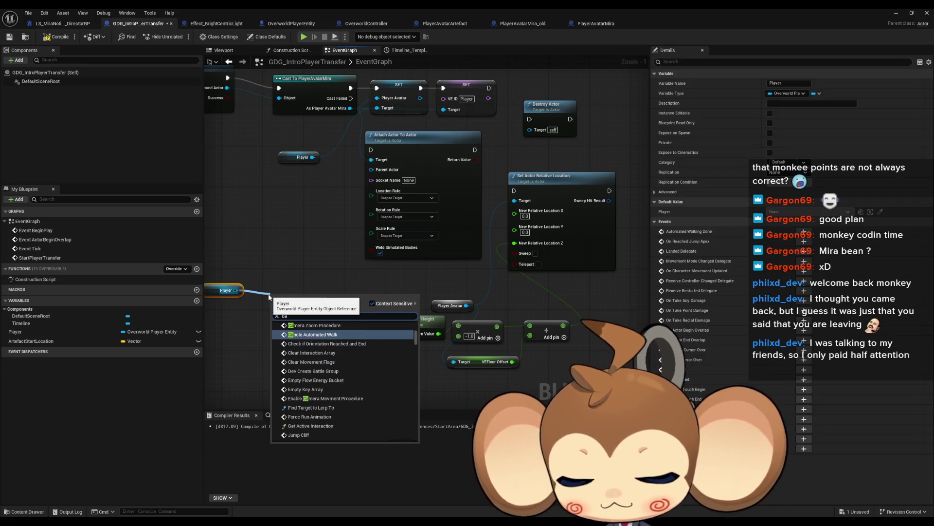
pyautogui.write('ca comp')
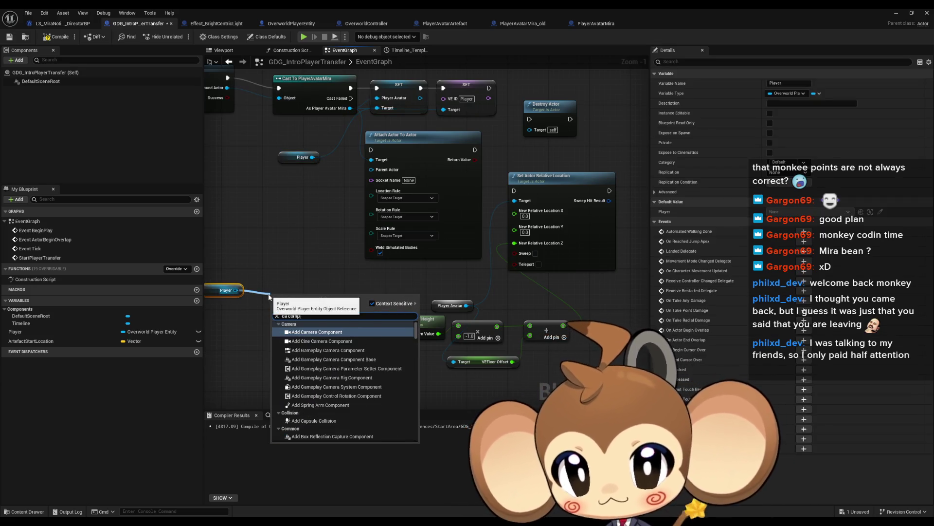
pyautogui.write(' get')
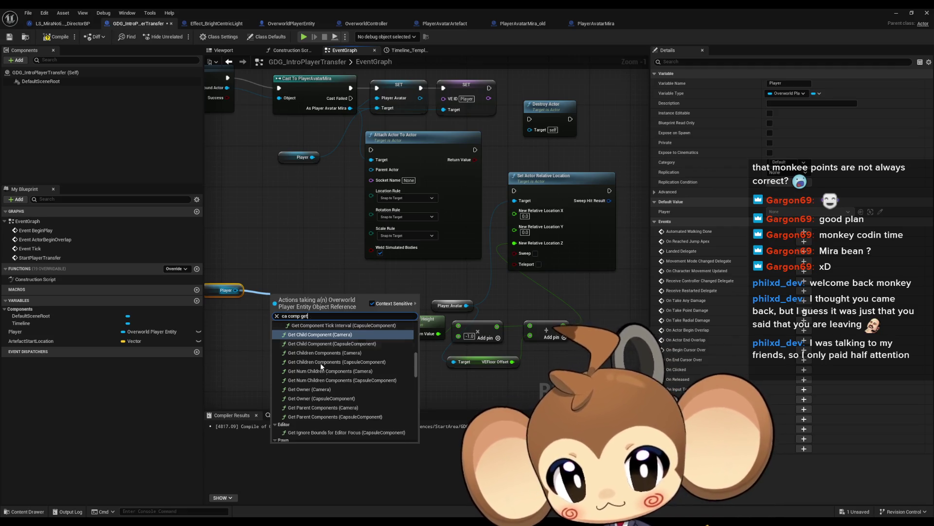
pyautogui.scroll(-10, 320, 363)
pyautogui.click(347, 409)
pyautogui.scroll(-9, 348, 409)
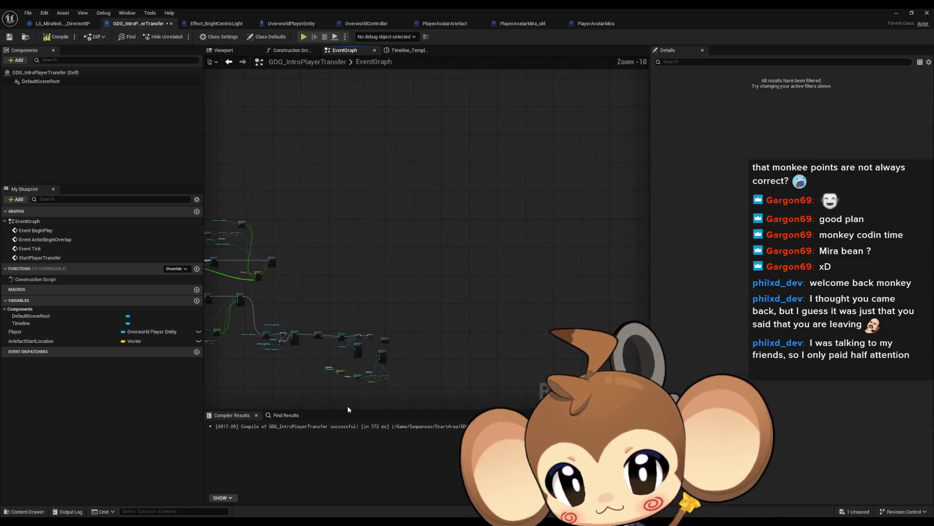
pyautogui.scroll(12, 336, 351)
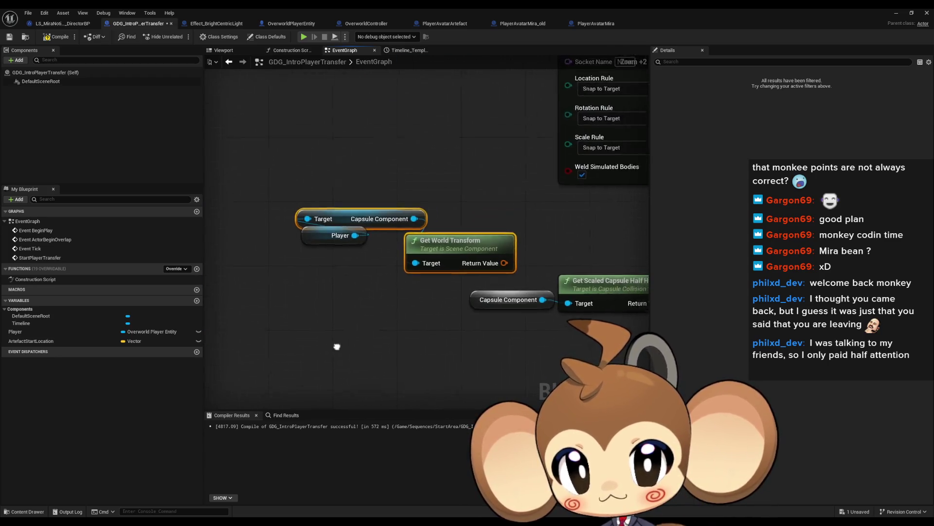
# - Delete the Get World Transform node and connect Capsule Component to the half-height node
pyautogui.click(405, 277)
pyautogui.press('Delete')
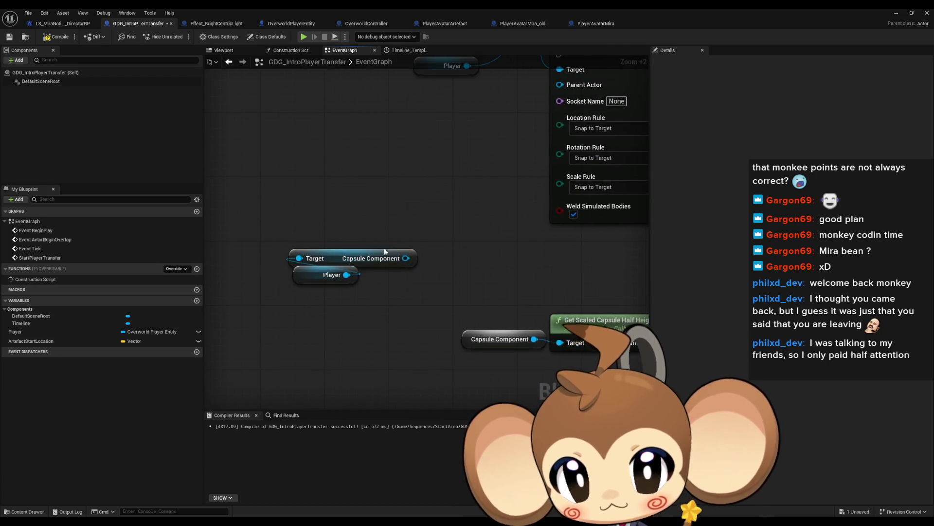
pyautogui.moveTo(405, 258); pyautogui.dragTo(571, 343)
pyautogui.moveTo(377, 266); pyautogui.dragTo(450, 321)
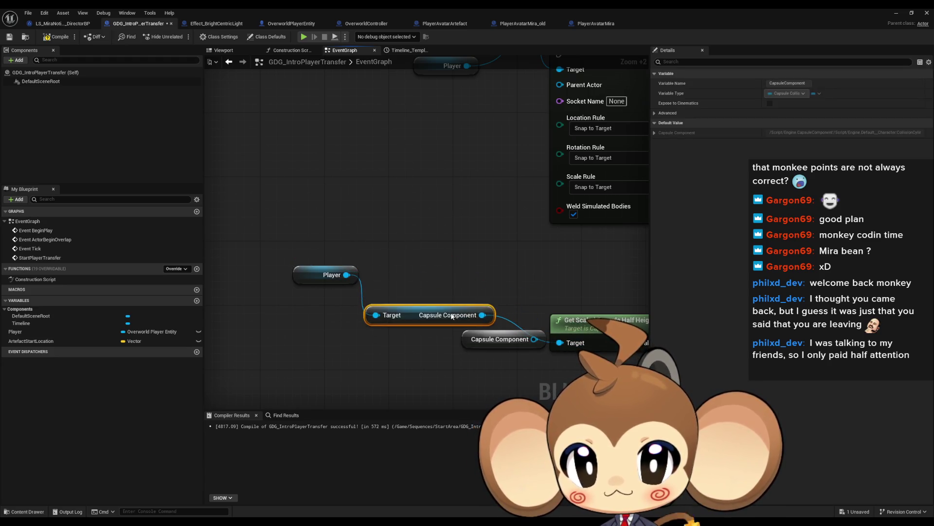
# - Add a Get Player Avatar node from Player and wire it to VEFloor Offset's target
pyautogui.moveTo(267, 235)
pyautogui.mouseDown()
pyautogui.moveTo(375, 292)
pyautogui.moveTo(237, 252)
pyautogui.mouseUp()
pyautogui.hotkey('ctrl', 'v')
pyautogui.moveTo(347, 249)
pyautogui.mouseDown()
pyautogui.moveTo(433, 262)
pyautogui.moveTo(382, 247)
pyautogui.mouseUp()
pyautogui.write('play ava')
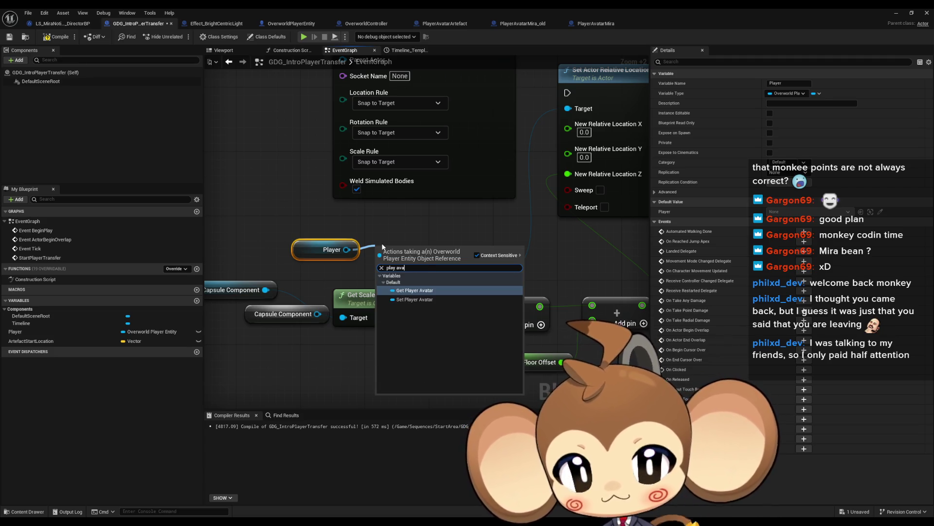
pyautogui.press('Return')
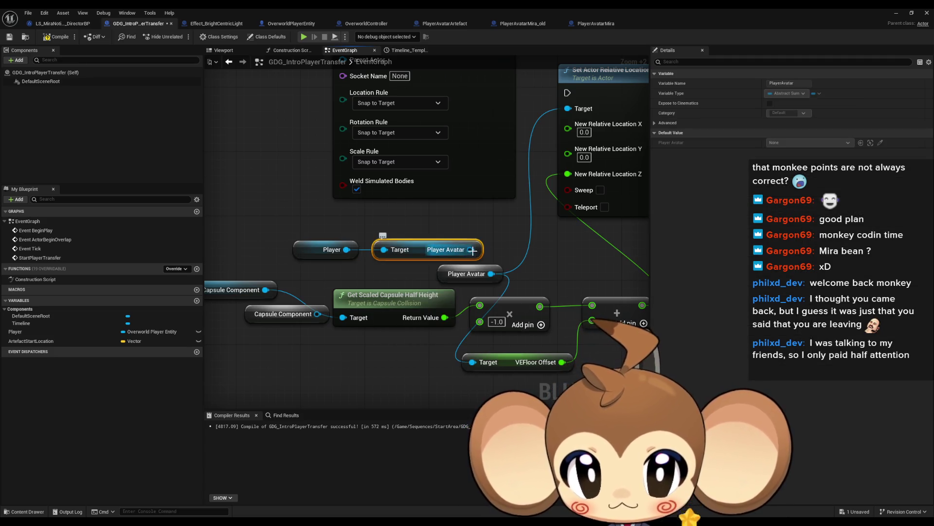
pyautogui.moveTo(472, 250); pyautogui.dragTo(472, 362)
pyautogui.moveTo(292, 225)
pyautogui.mouseDown()
pyautogui.moveTo(417, 258)
pyautogui.moveTo(383, 380)
pyautogui.mouseUp()
# - Duplicate the Player and Player Avatar pair for the location node and delete the leftover getter
pyautogui.hotkey('ctrl', 'c')
pyautogui.hotkey('ctrl', 'v')
pyautogui.moveTo(478, 234)
pyautogui.mouseDown()
pyautogui.moveTo(486, 237)
pyautogui.moveTo(584, 126)
pyautogui.moveTo(567, 108)
pyautogui.mouseUp()
pyautogui.click(467, 273)
pyautogui.press('Delete')
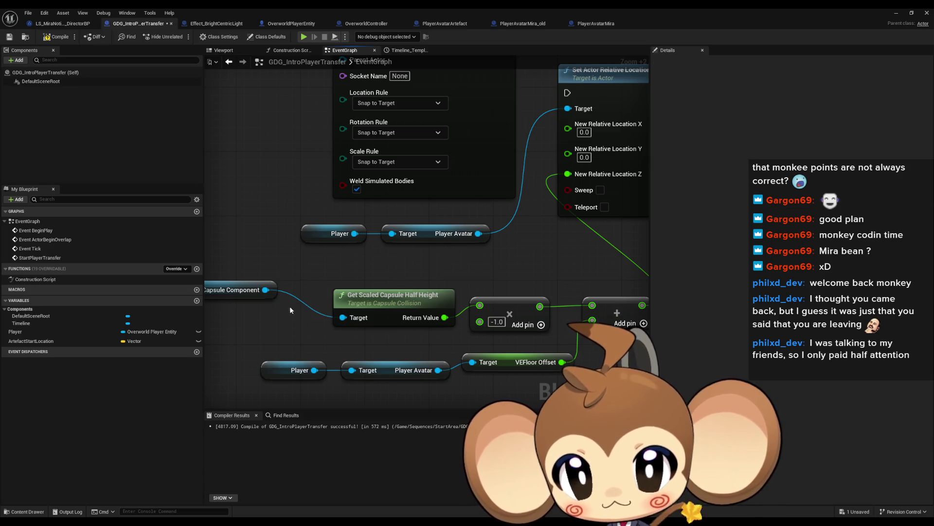
# - Chain execution SET → Attach Actor To Actor → Set Actor Relative Location → Destroy Actor
pyautogui.scroll(-5, 414, 243)
pyautogui.scroll(3, 465, 260)
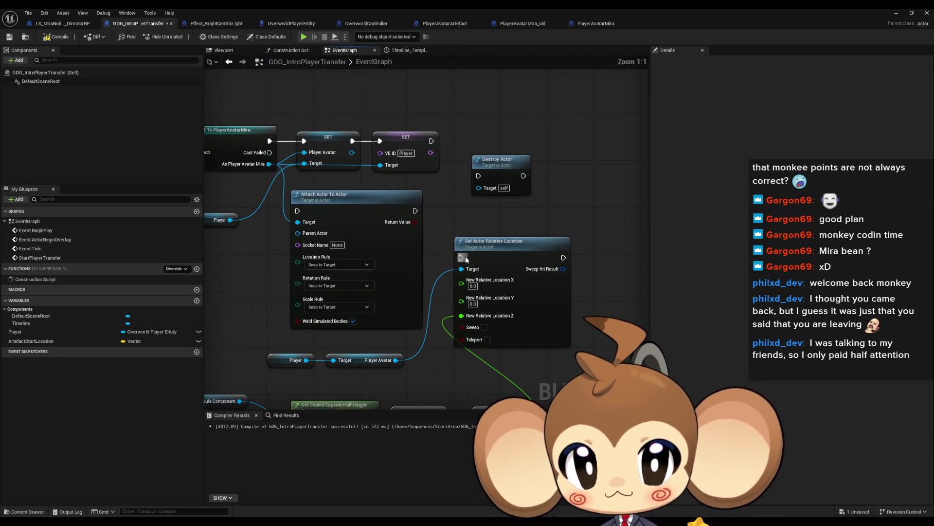
pyautogui.moveTo(463, 258); pyautogui.dragTo(416, 211)
pyautogui.moveTo(562, 258); pyautogui.dragTo(470, 175)
pyautogui.moveTo(430, 141)
pyautogui.mouseDown()
pyautogui.moveTo(285, 203)
pyautogui.moveTo(298, 212)
pyautogui.mouseUp()
pyautogui.moveTo(240, 265); pyautogui.dragTo(309, 285)
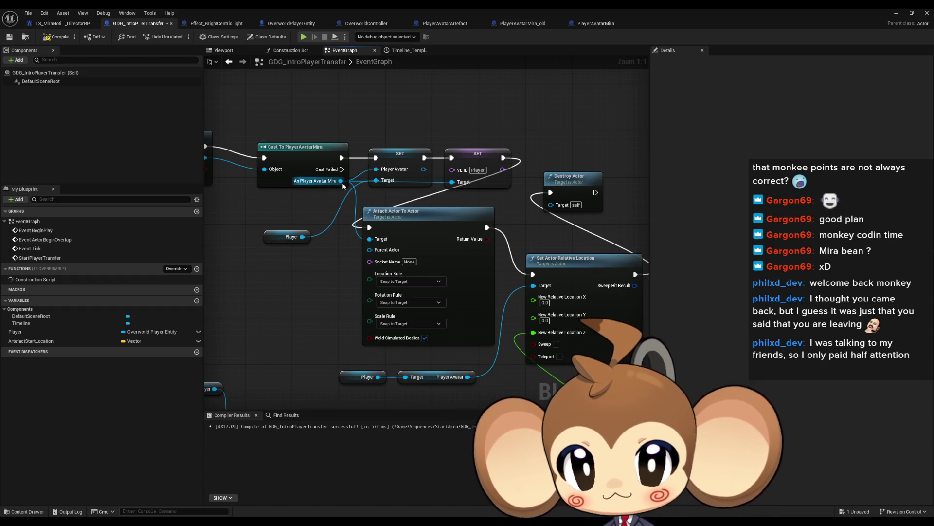
# - Wire As Player Avatar Mira to the attach Parent Actor and Player to Target
pyautogui.moveTo(340, 181); pyautogui.dragTo(370, 250)
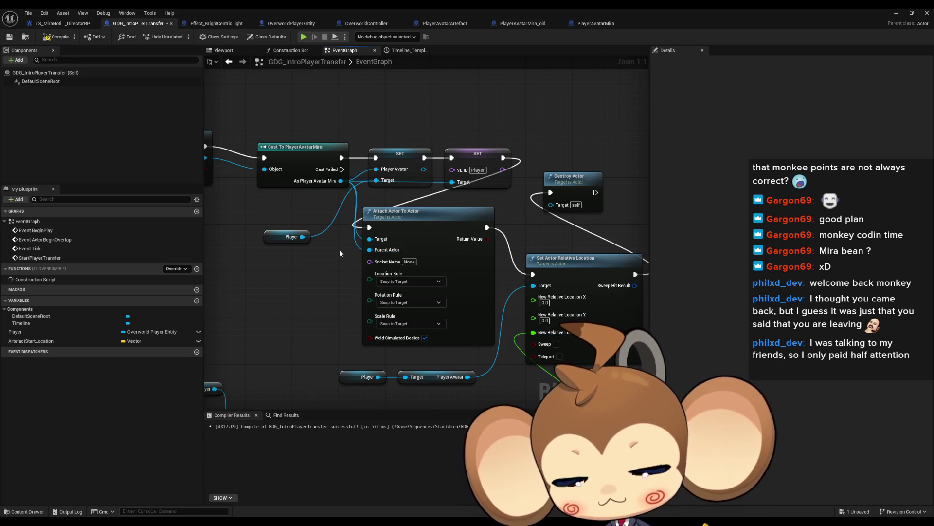
pyautogui.moveTo(302, 236)
pyautogui.mouseDown()
pyautogui.moveTo(376, 241)
pyautogui.moveTo(304, 249)
pyautogui.mouseUp()
pyautogui.click(331, 273)
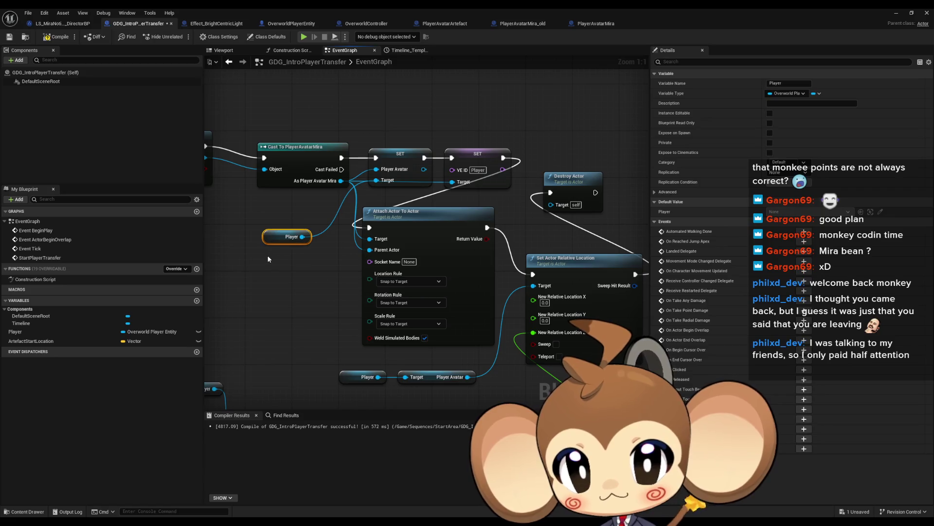
pyautogui.moveTo(371, 242); pyautogui.dragTo(371, 239)
pyautogui.click(270, 113)
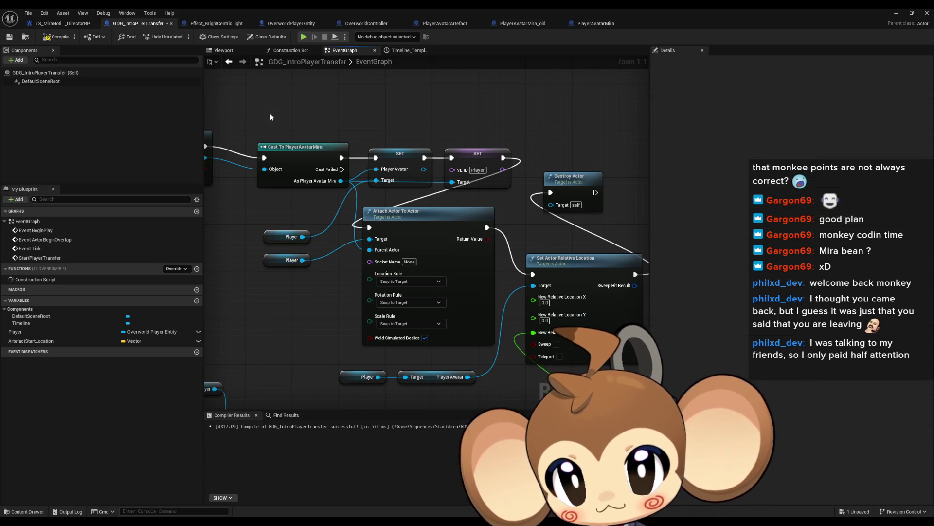
pyautogui.click(292, 23)
pyautogui.scroll(-6, 405, 186)
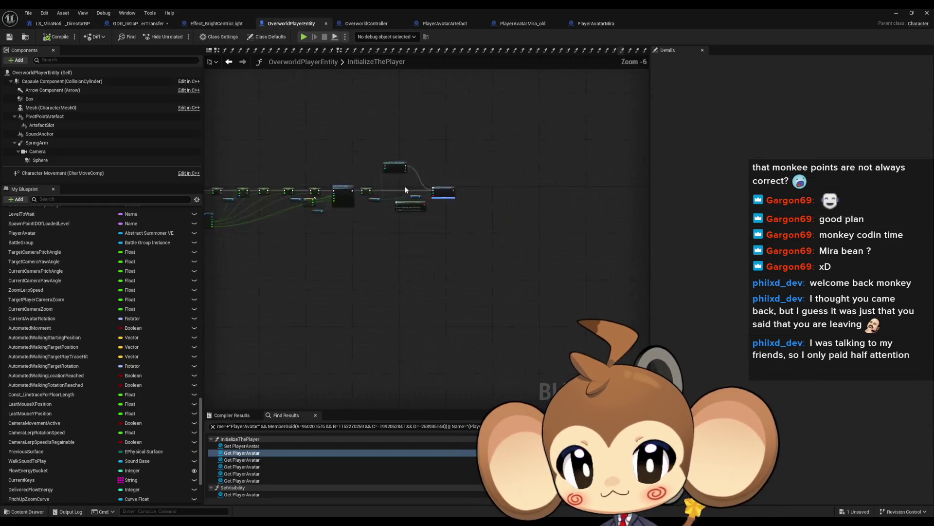
# - Compare OverworldPlayerEntity's InitializeThePlayer attach setup with the transfer graph, then minimize the Blueprint editor
pyautogui.scroll(13, 356, 213)
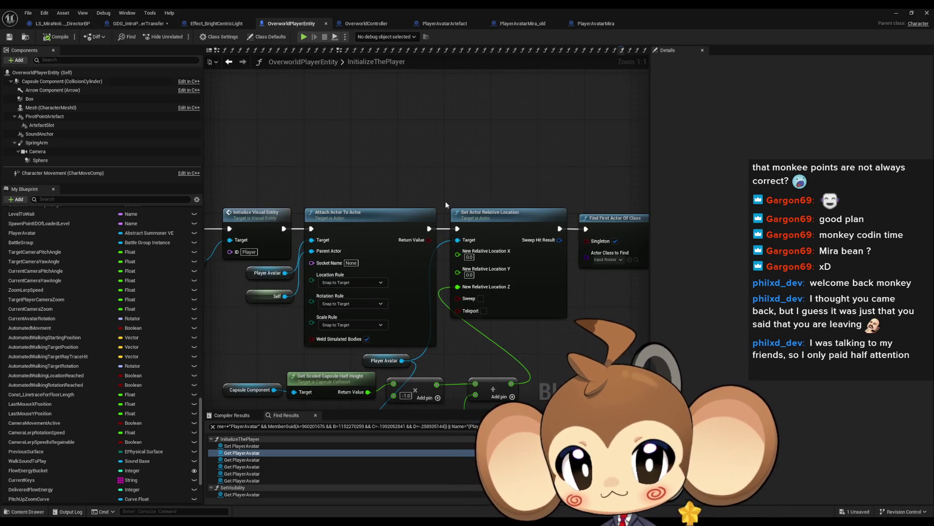
pyautogui.click(141, 23)
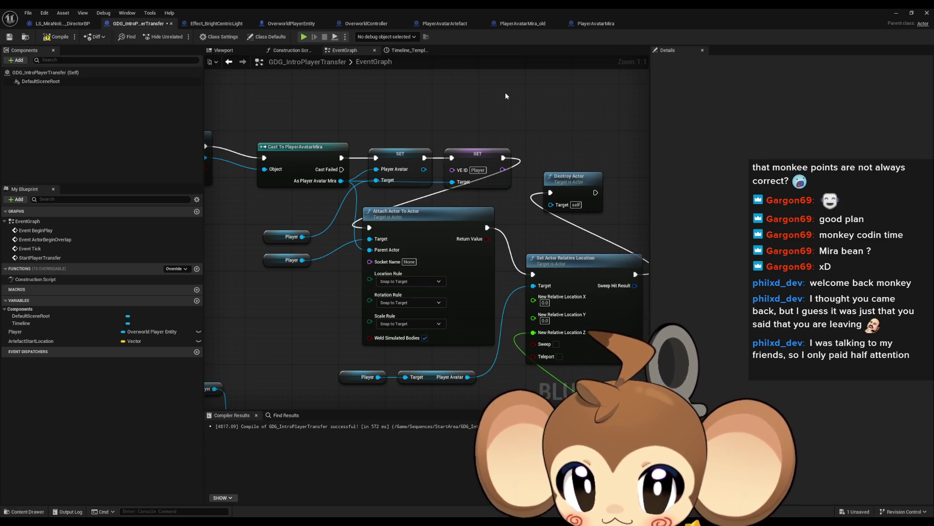
pyautogui.moveTo(505, 96); pyautogui.dragTo(497, 104)
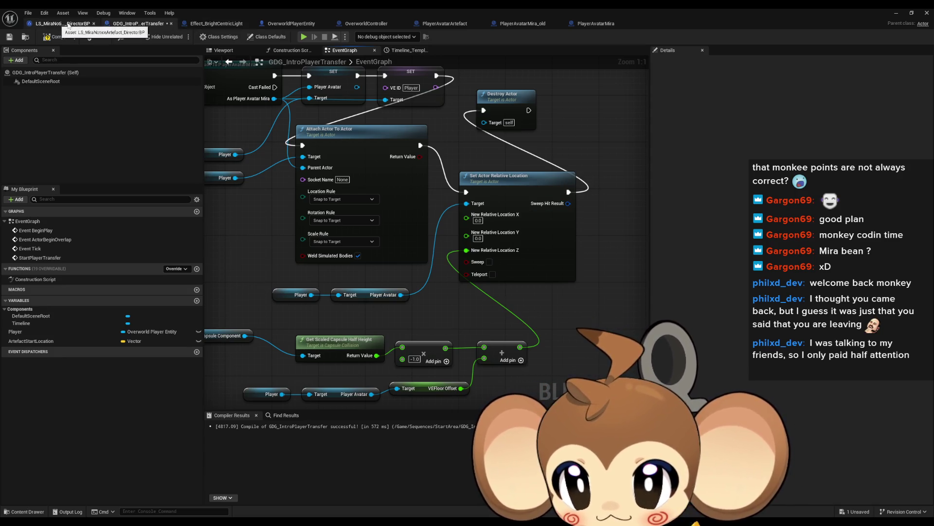
pyautogui.click(218, 25)
pyautogui.click(291, 24)
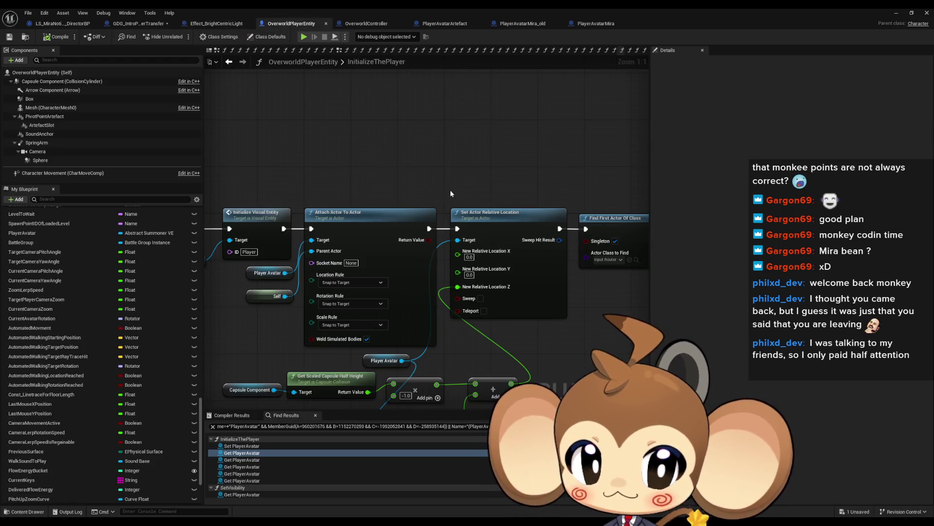
pyautogui.moveTo(450, 193); pyautogui.dragTo(461, 144)
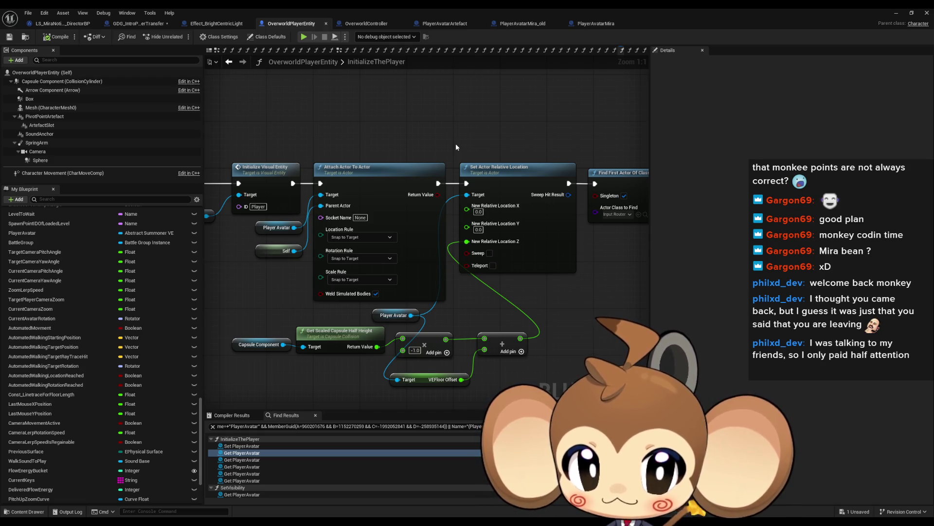
pyautogui.click(137, 23)
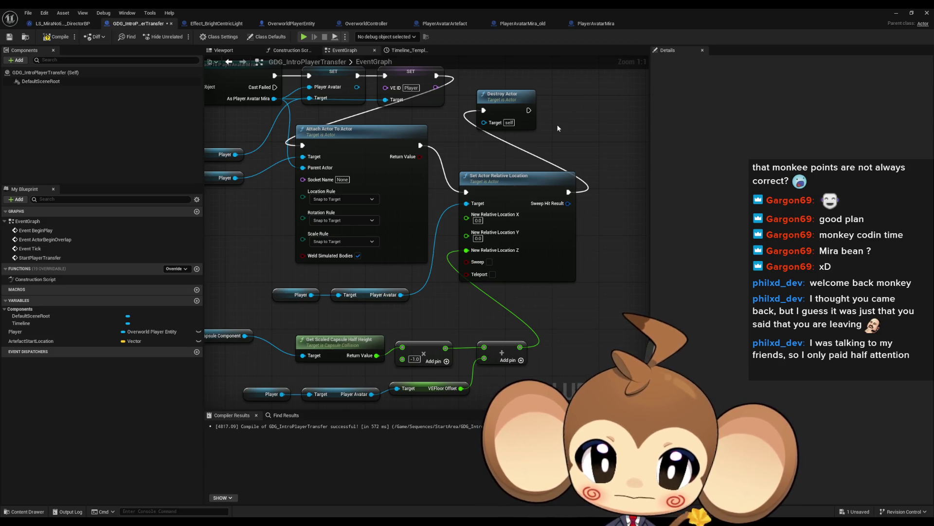
pyautogui.scroll(-4, 558, 127)
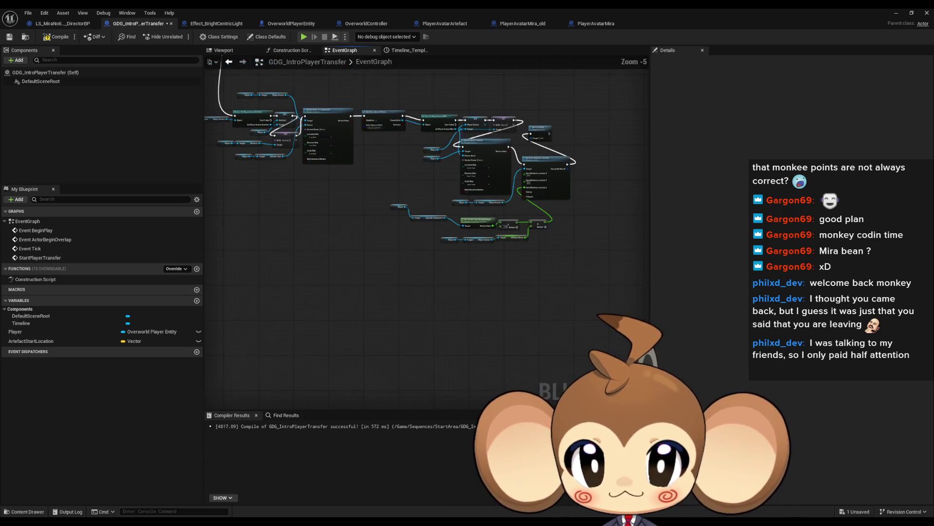
pyautogui.scroll(3, 555, 146)
pyautogui.moveTo(549, 171); pyautogui.dragTo(551, 161)
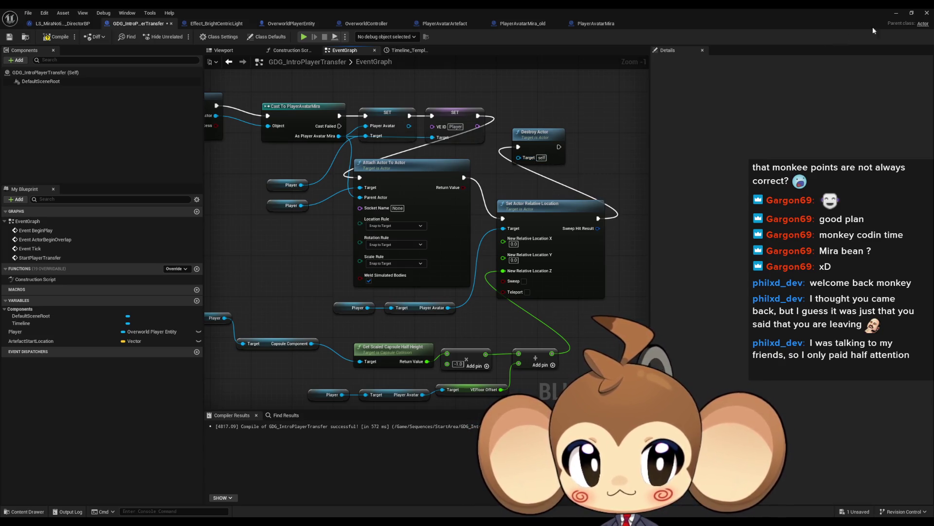
pyautogui.click(896, 13)
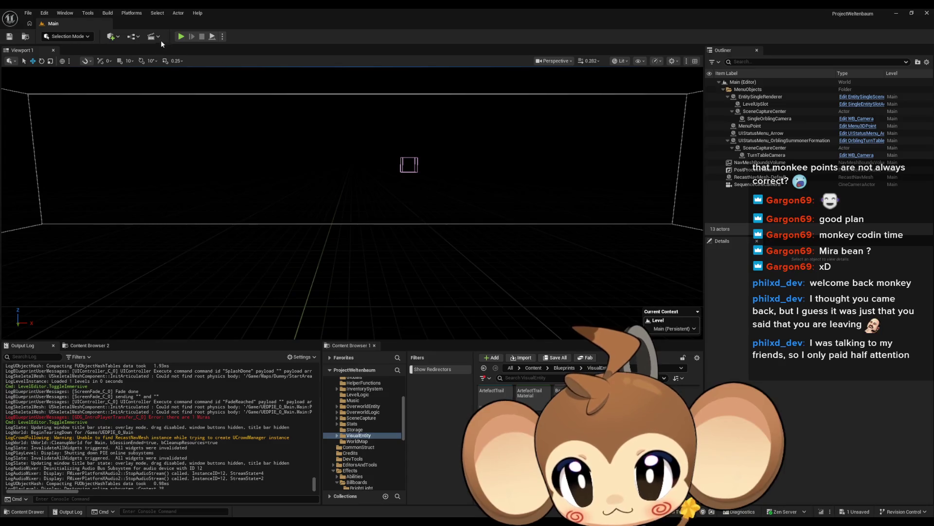
pyautogui.click(181, 34)
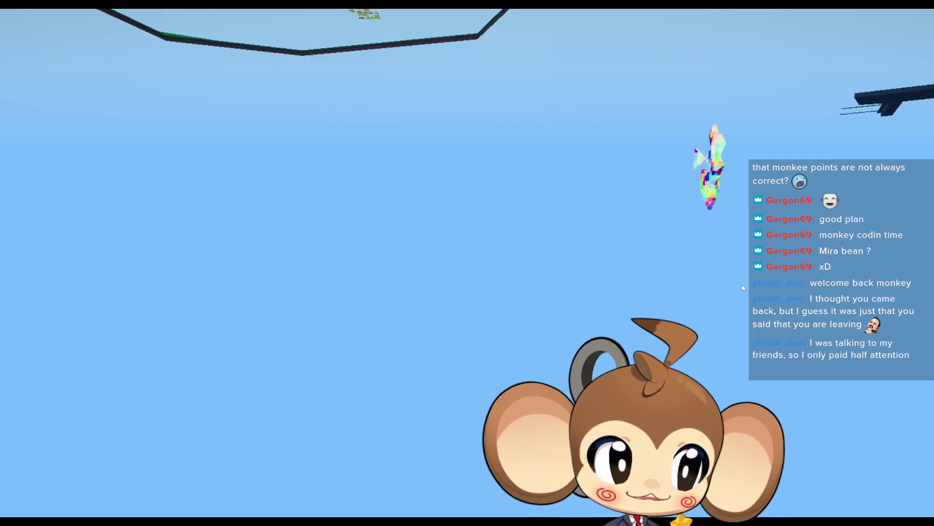
pyautogui.press('F11')
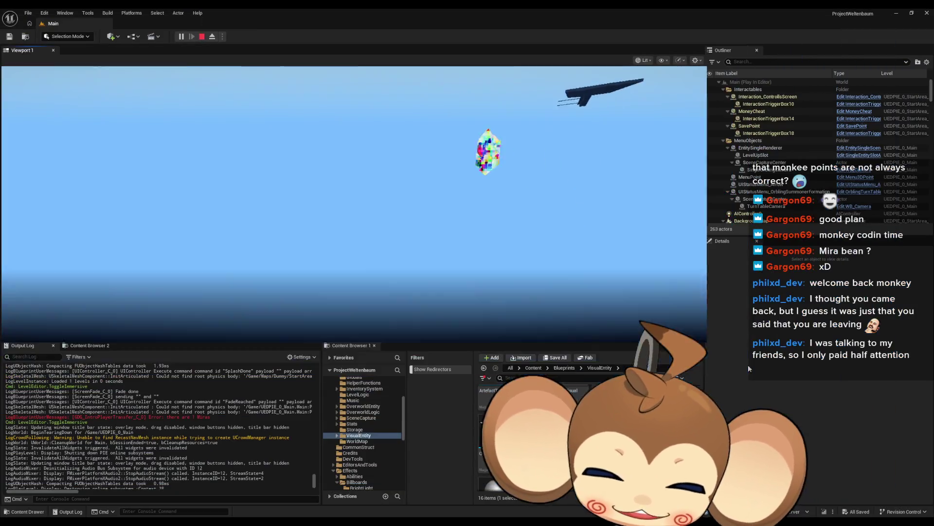
pyautogui.click(201, 36)
pyautogui.moveTo(382, 523)
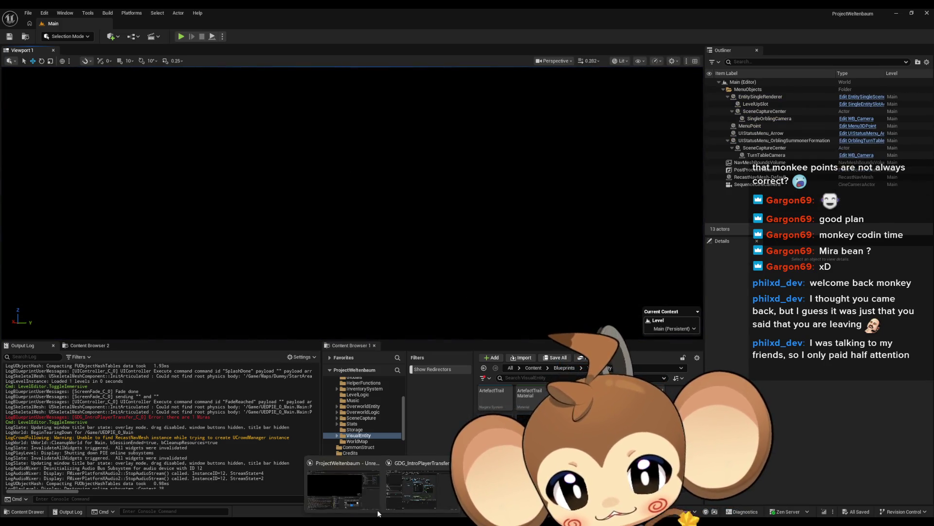
# - Reopen GDG_IntroPlayerTransfer and bring the Find First Actor Of Class and cast nodes into view
pyautogui.click(418, 487)
pyautogui.scroll(-1, 361, 270)
pyautogui.scroll(2, 322, 243)
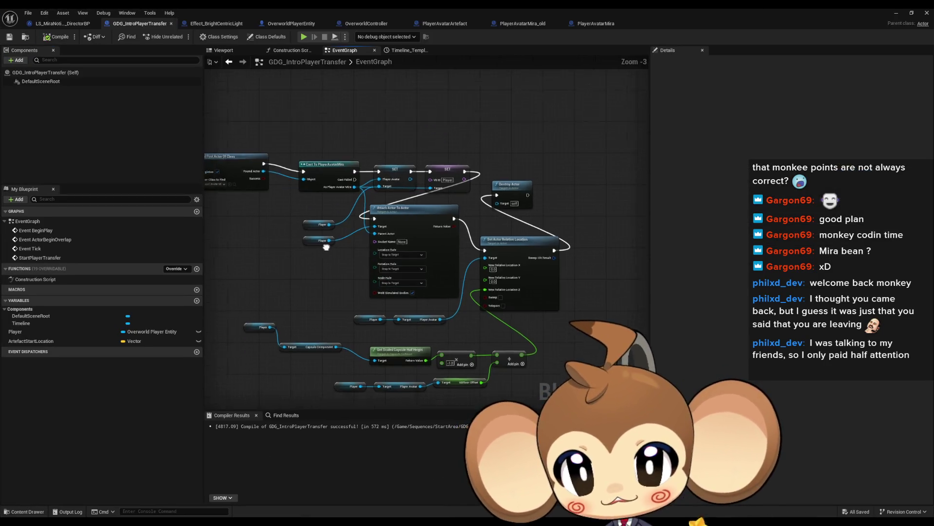
pyautogui.scroll(-3, 322, 244)
pyautogui.scroll(4, 426, 262)
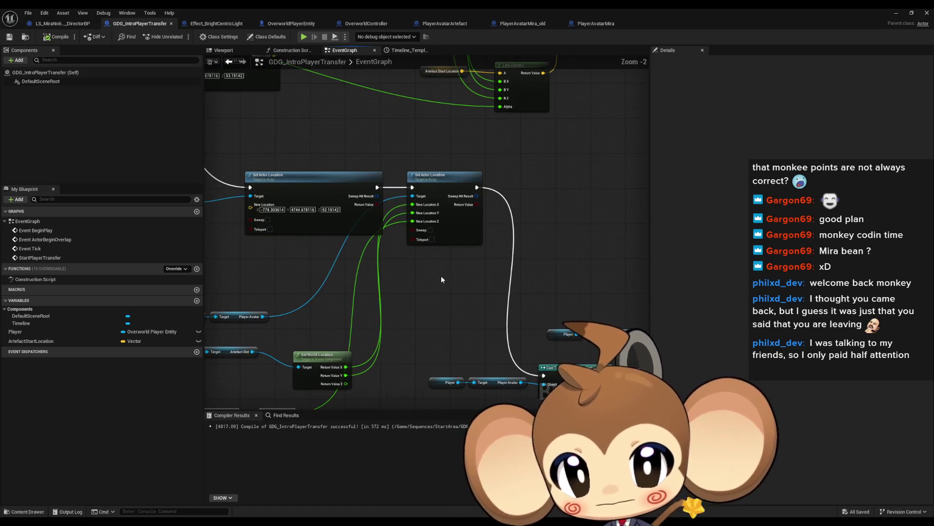
pyautogui.moveTo(443, 285)
pyautogui.mouseDown()
pyautogui.moveTo(439, 266)
pyautogui.moveTo(521, 257)
pyautogui.moveTo(290, 159)
pyautogui.mouseUp()
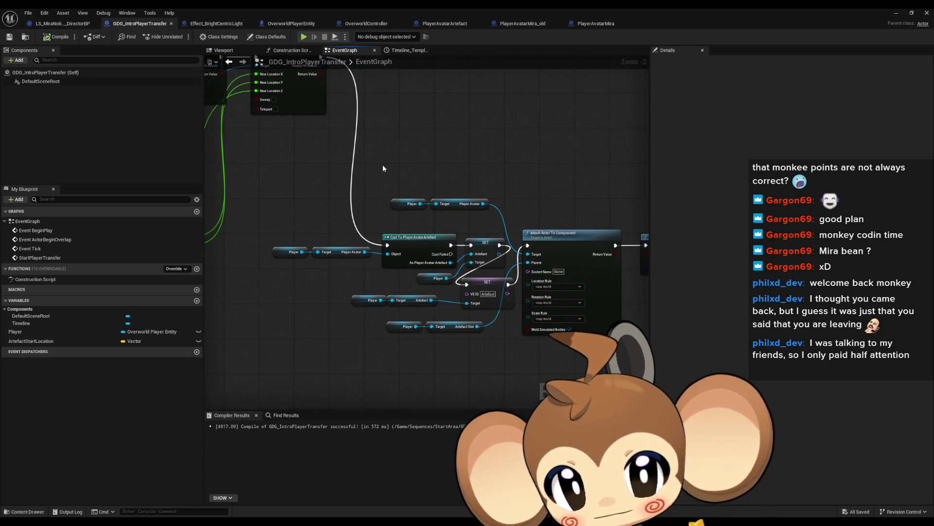
pyautogui.moveTo(383, 164); pyautogui.dragTo(332, 144)
pyautogui.moveTo(421, 146)
pyautogui.mouseDown()
pyautogui.moveTo(324, 107)
pyautogui.moveTo(315, 94)
pyautogui.mouseUp()
# - Connect As Player Avatar Mira to Attach Actor To Actor's Target and return to the level editor
pyautogui.scroll(2, 319, 197)
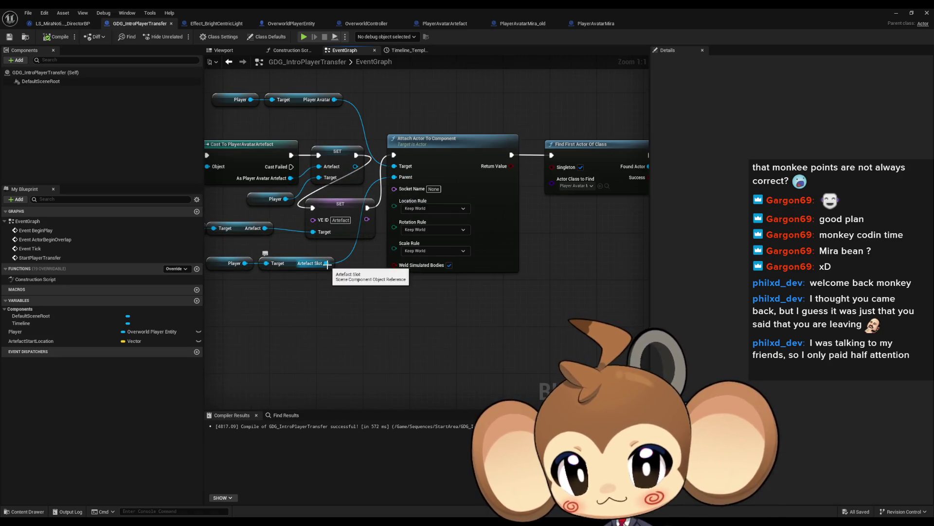
pyautogui.scroll(-3, 384, 261)
pyautogui.scroll(3, 511, 248)
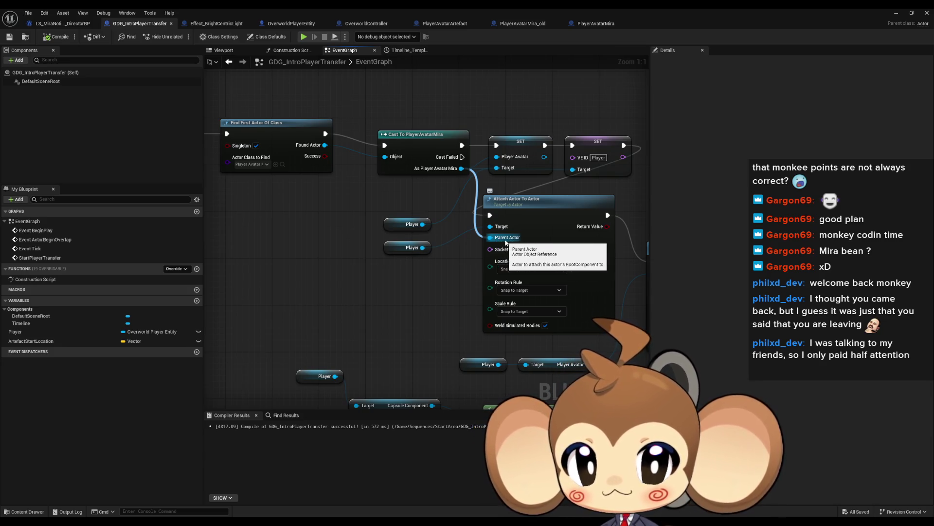
pyautogui.moveTo(445, 277)
pyautogui.mouseDown()
pyautogui.moveTo(390, 280)
pyautogui.moveTo(414, 240)
pyautogui.moveTo(437, 233)
pyautogui.moveTo(440, 246)
pyautogui.moveTo(406, 173)
pyautogui.mouseUp()
pyautogui.scroll(-1, 400, 277)
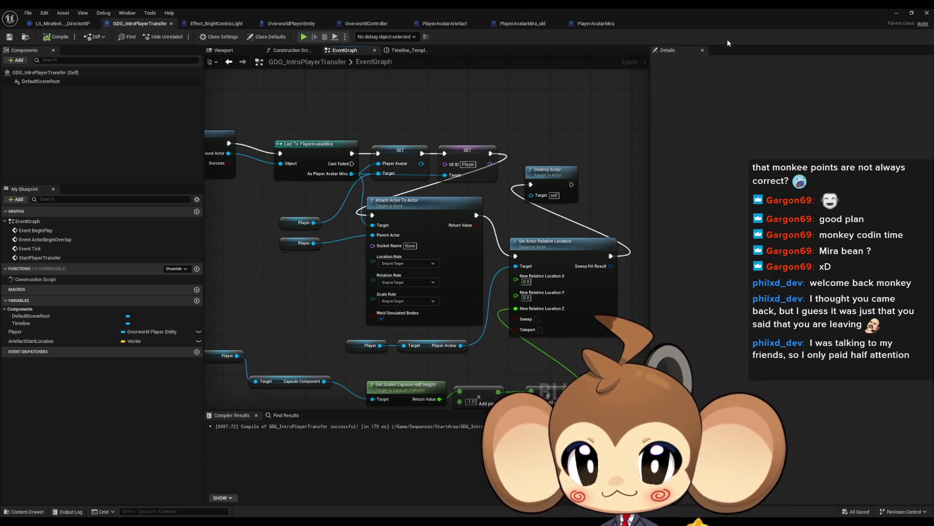
pyautogui.click(896, 14)
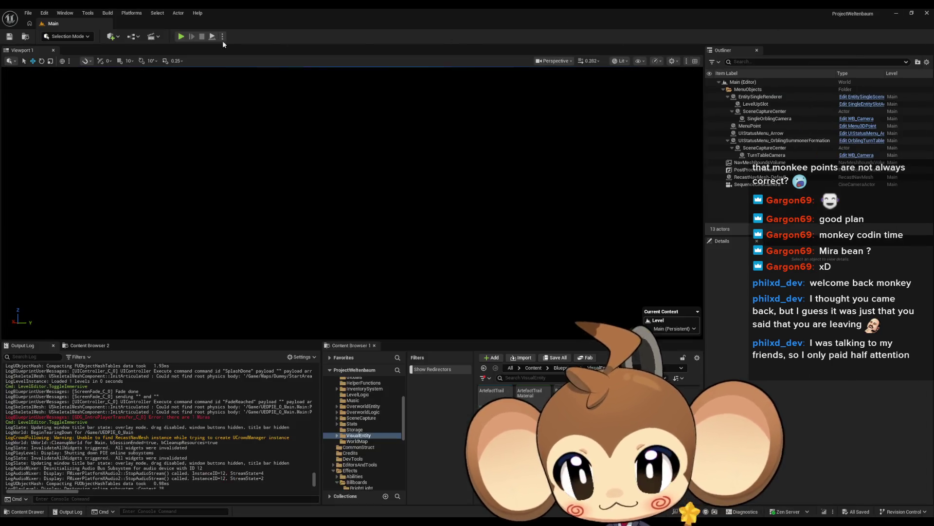
# - Start a Play In Editor test and have Mira do a sword attack in the desert
pyautogui.click(180, 37)
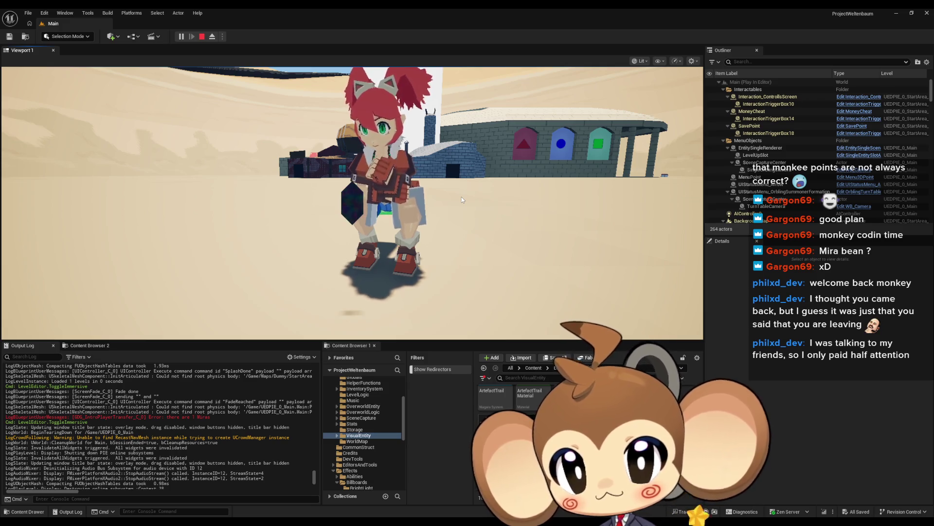
pyautogui.click(462, 196)
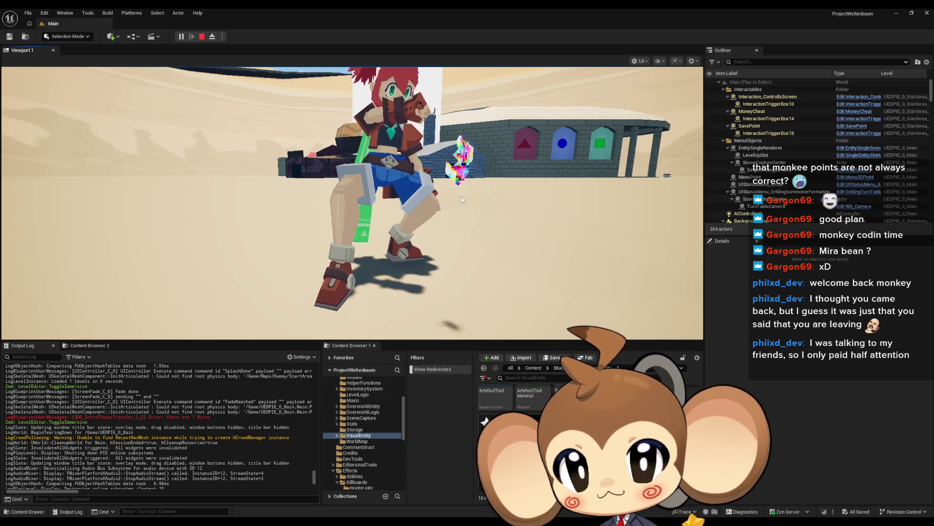
# - Run Mira right and swing her sword, eject to select her avatar, then stop the test
pyautogui.press('d')
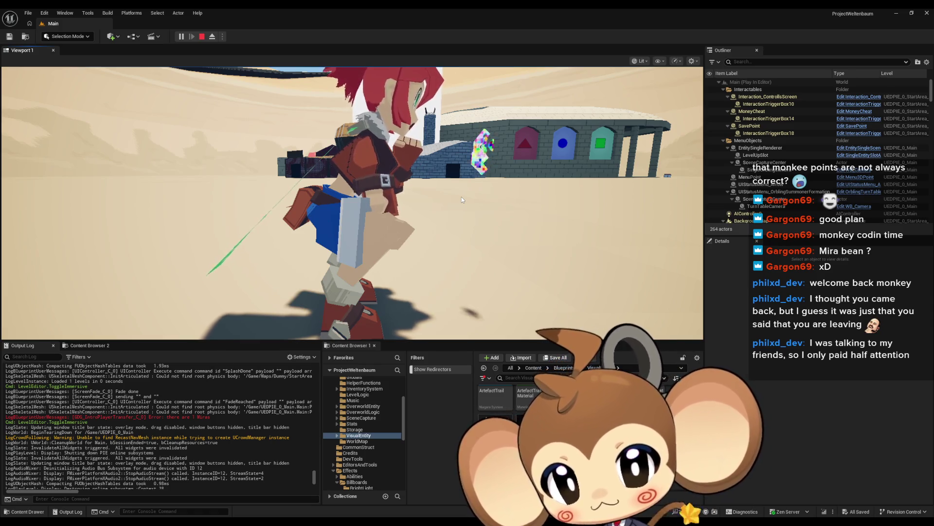
pyautogui.click(461, 197)
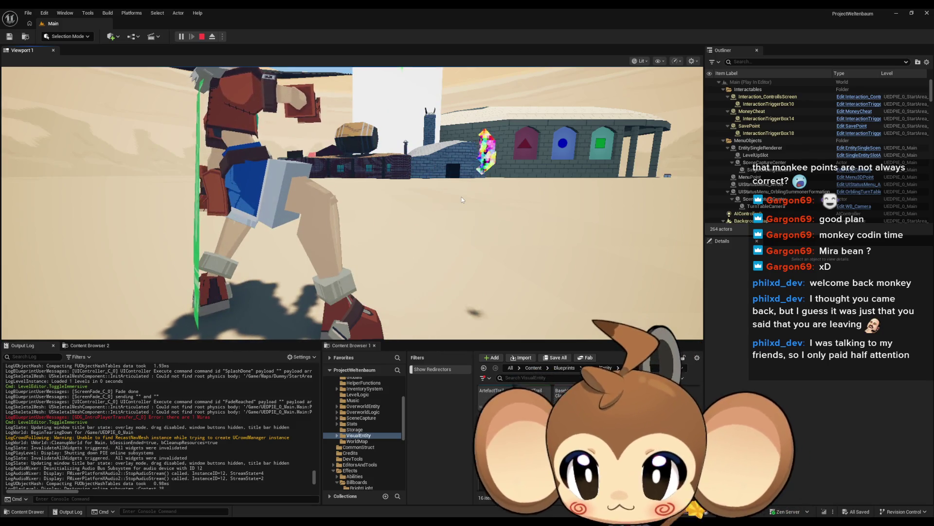
pyautogui.click(461, 196)
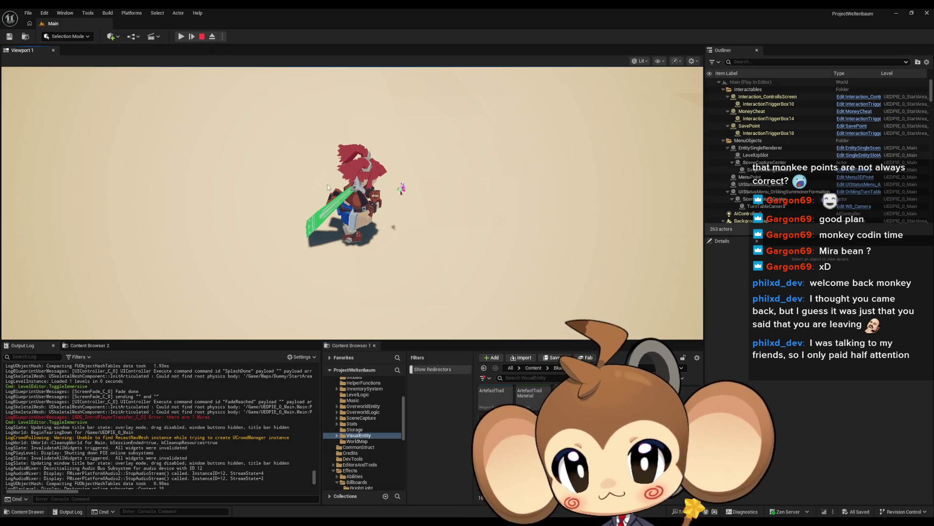
pyautogui.press('F8')
pyautogui.click(356, 181)
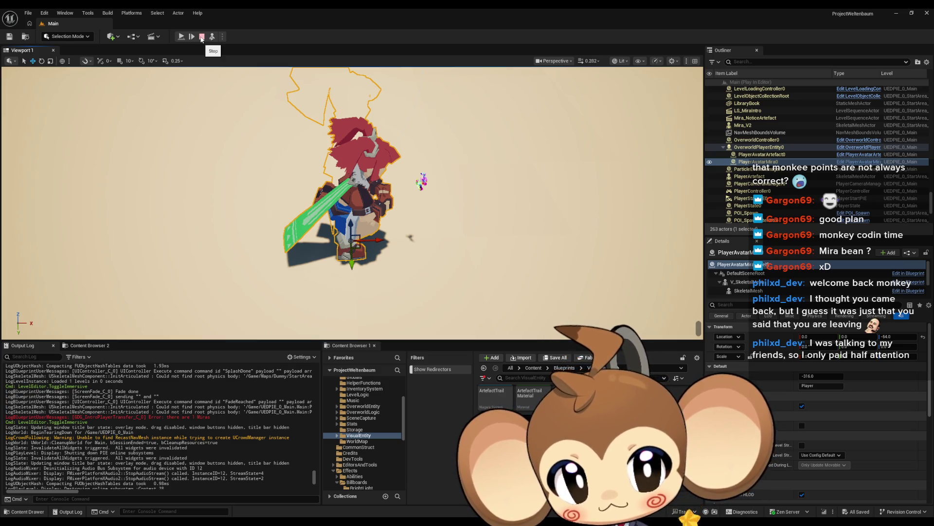
pyautogui.click(201, 37)
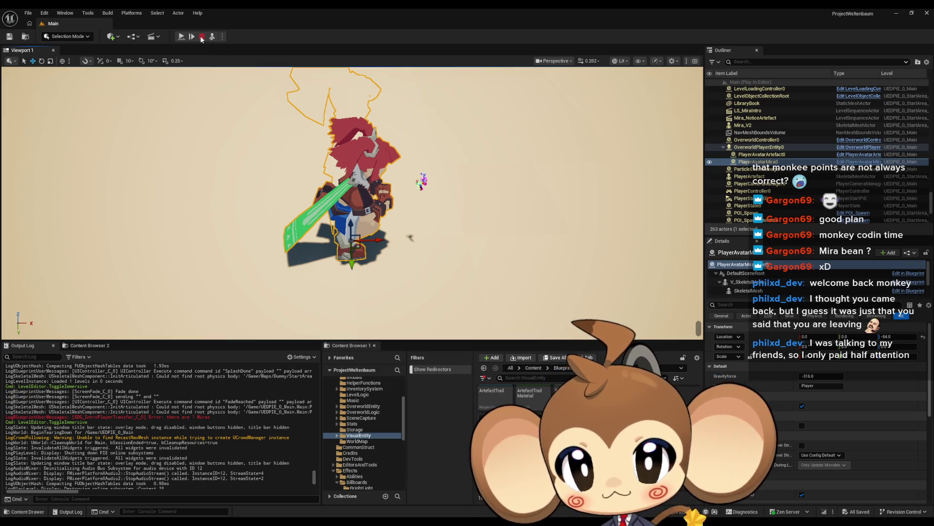
pyautogui.click(396, 504)
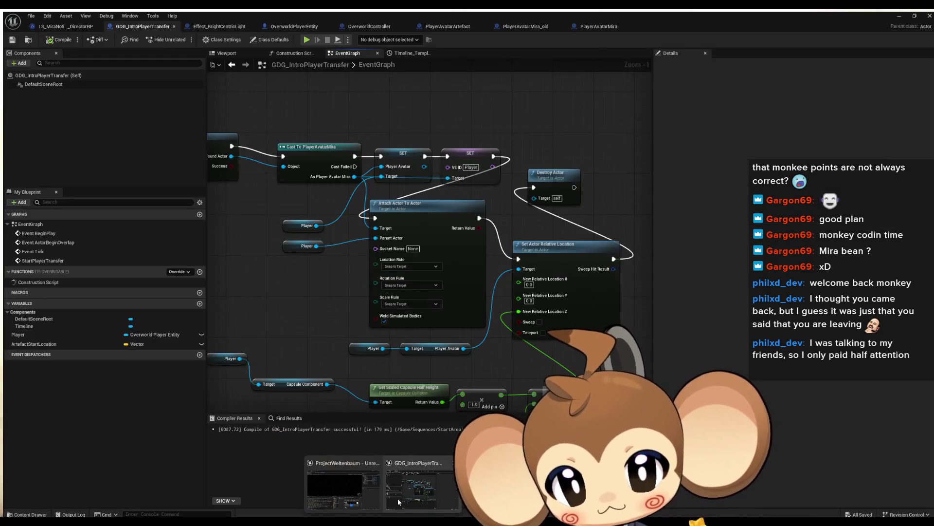
# - Search OverworldPlayerEntity's Find Results for 'rotation'
pyautogui.moveTo(474, 391); pyautogui.dragTo(459, 353)
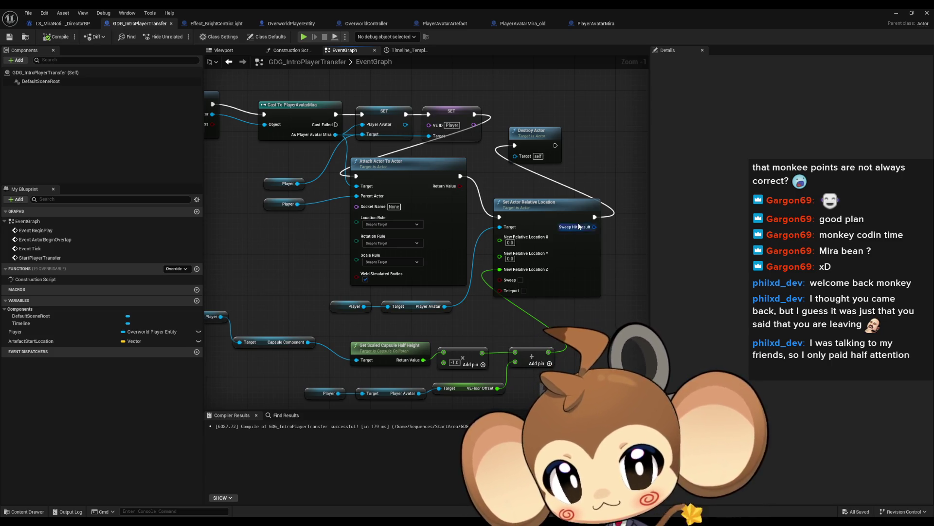
pyautogui.click(287, 28)
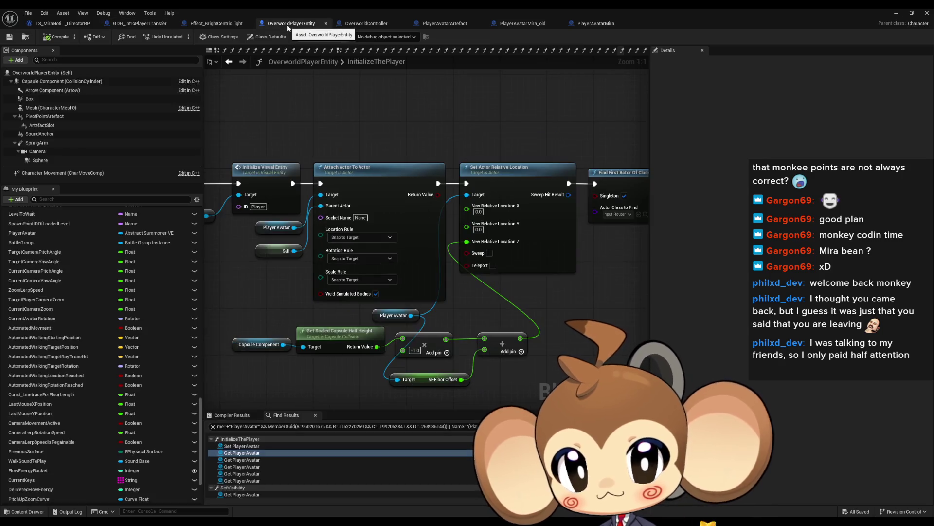
pyautogui.click(283, 426)
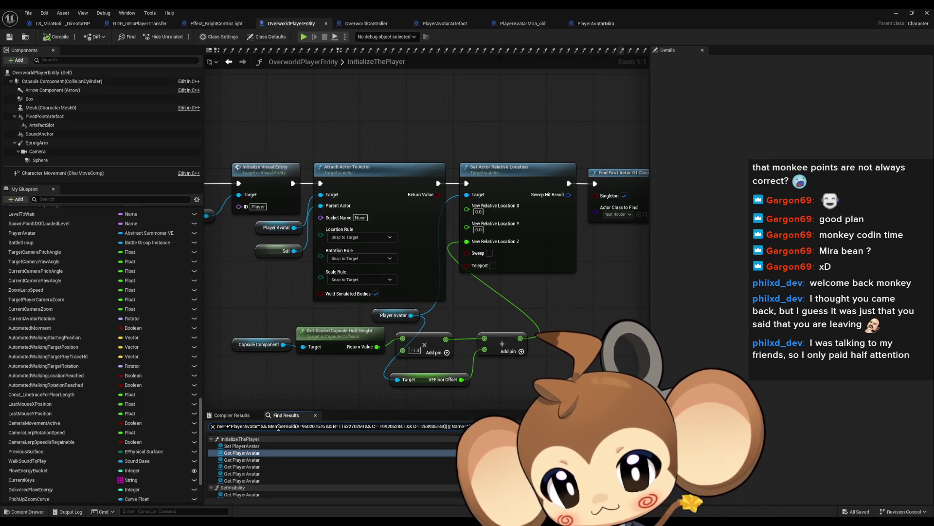
pyautogui.write('rotatio')
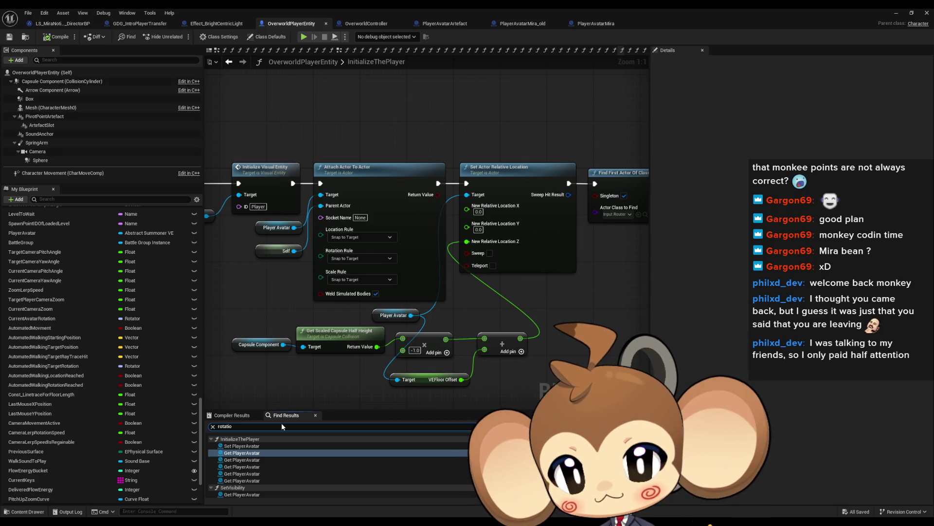
pyautogui.write('n')
pyautogui.press('Return')
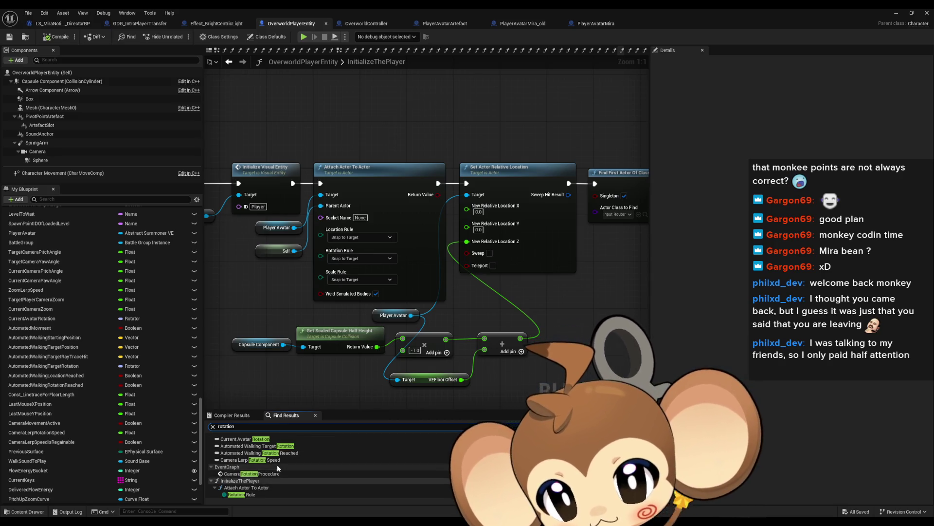
# - Collapse the unrelated result groups, from PlayerInteractionProcedure down to SetAvatarRotation and MovingProcedure
pyautogui.scroll(-2, 277, 464)
pyautogui.scroll(-5, 249, 465)
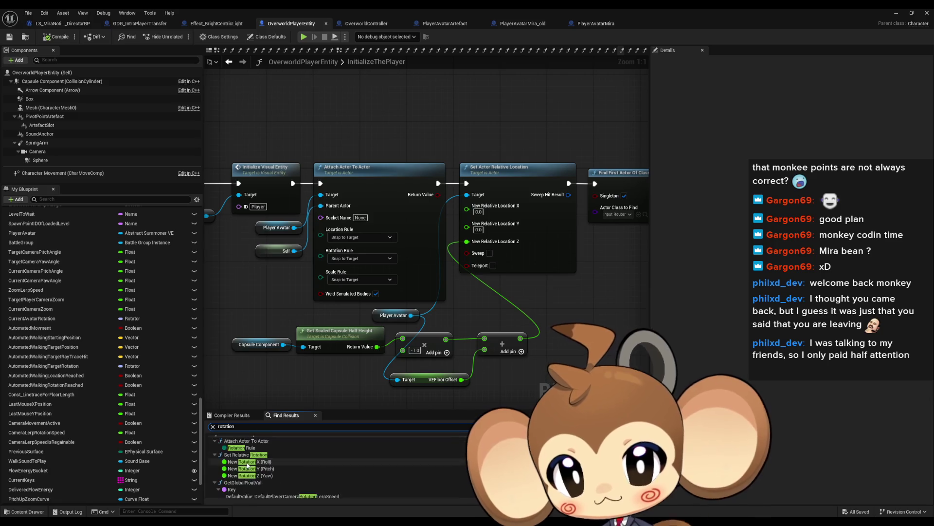
pyautogui.scroll(-3, 268, 455)
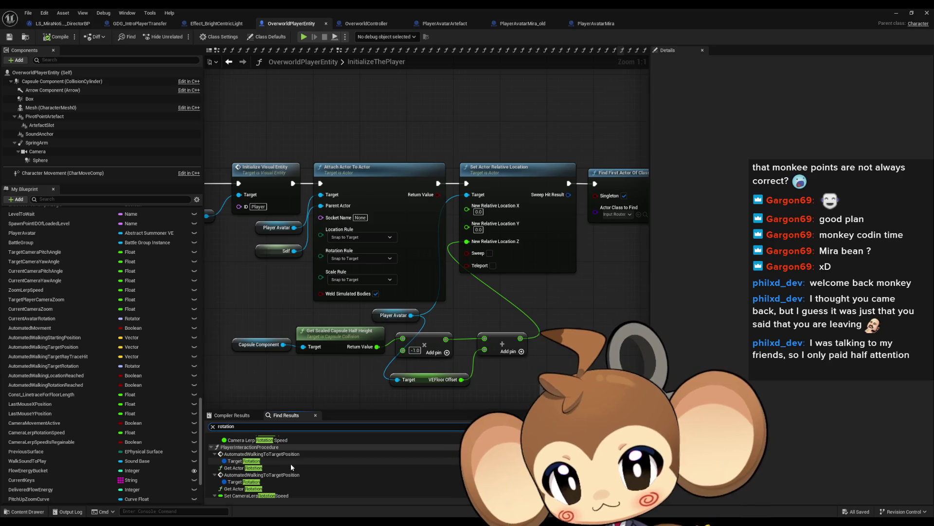
pyautogui.click(209, 445)
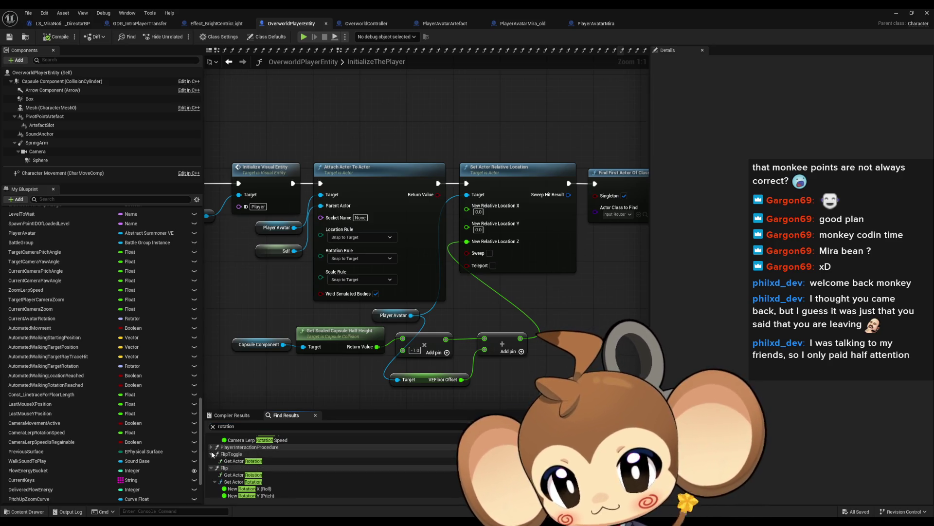
pyautogui.click(211, 453)
pyautogui.click(213, 461)
pyautogui.click(216, 468)
pyautogui.scroll(-3, 216, 462)
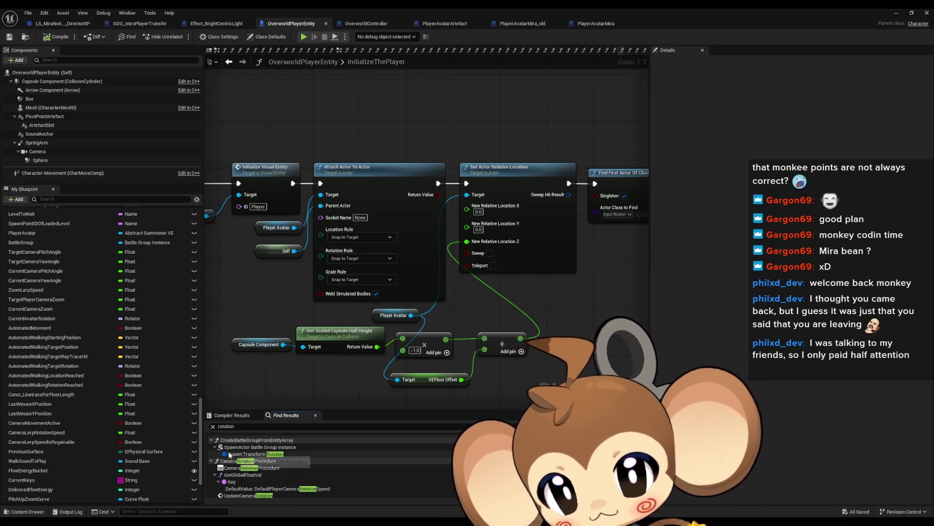
pyautogui.click(215, 454)
pyautogui.click(212, 440)
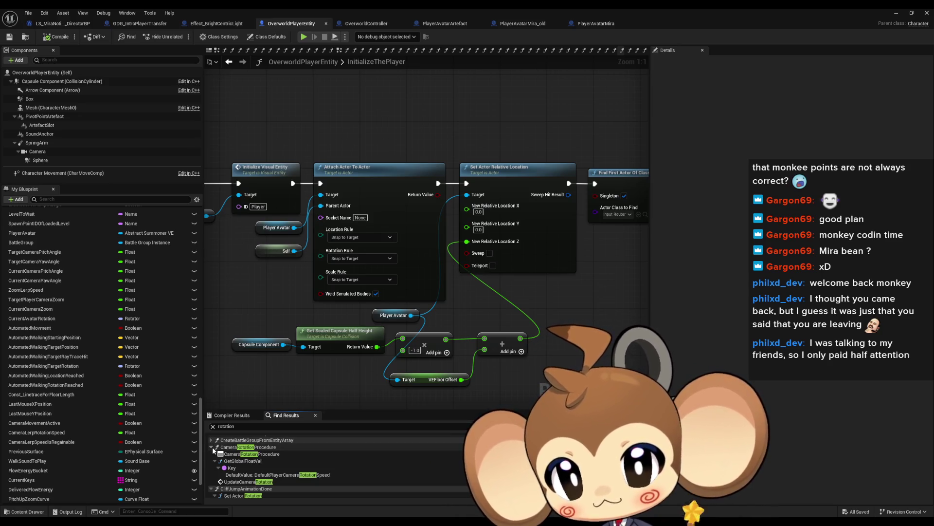
pyautogui.click(212, 447)
pyautogui.click(212, 454)
pyautogui.click(215, 461)
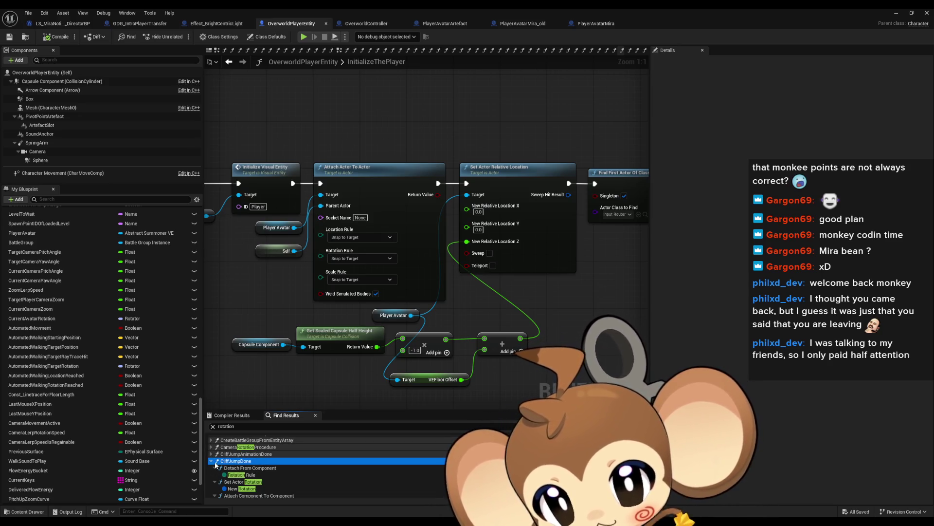
pyautogui.click(212, 461)
pyautogui.click(212, 468)
pyautogui.scroll(-2, 212, 462)
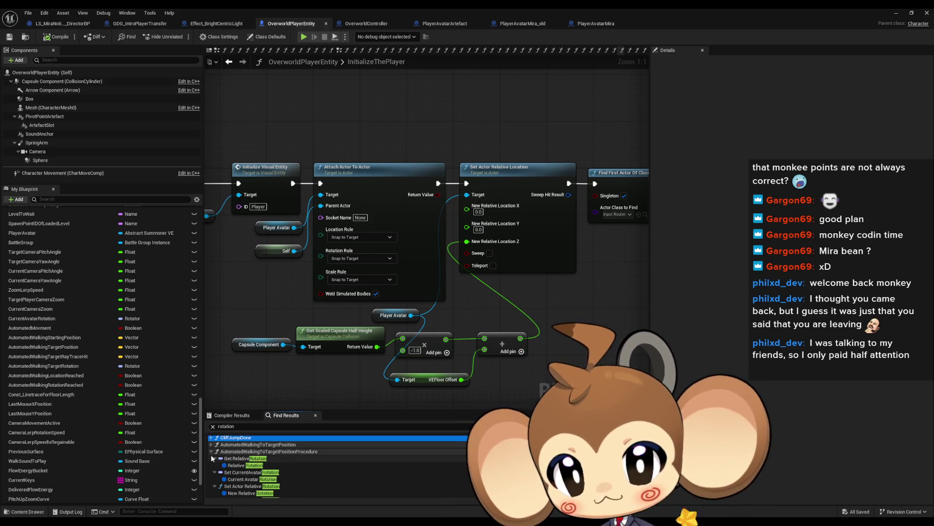
pyautogui.click(211, 453)
pyautogui.click(211, 458)
pyautogui.click(212, 466)
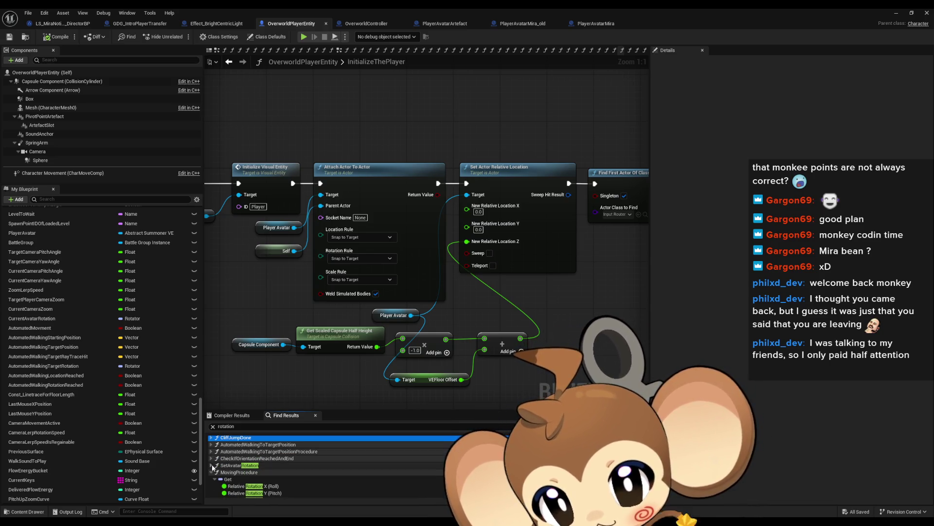
pyautogui.scroll(-2, 213, 462)
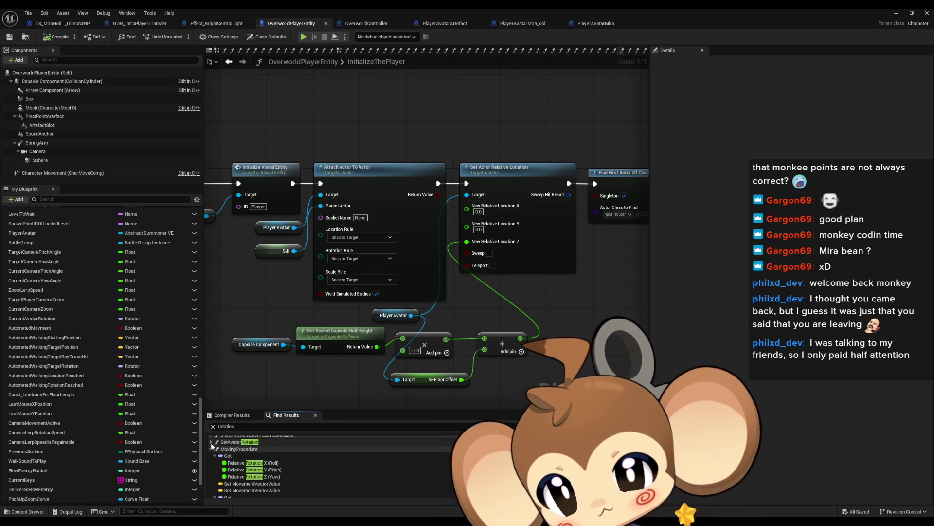
pyautogui.click(211, 449)
# - Jump to the Relative Rotation X (Roll) use in the MovingProcedure graph
pyautogui.click(211, 442)
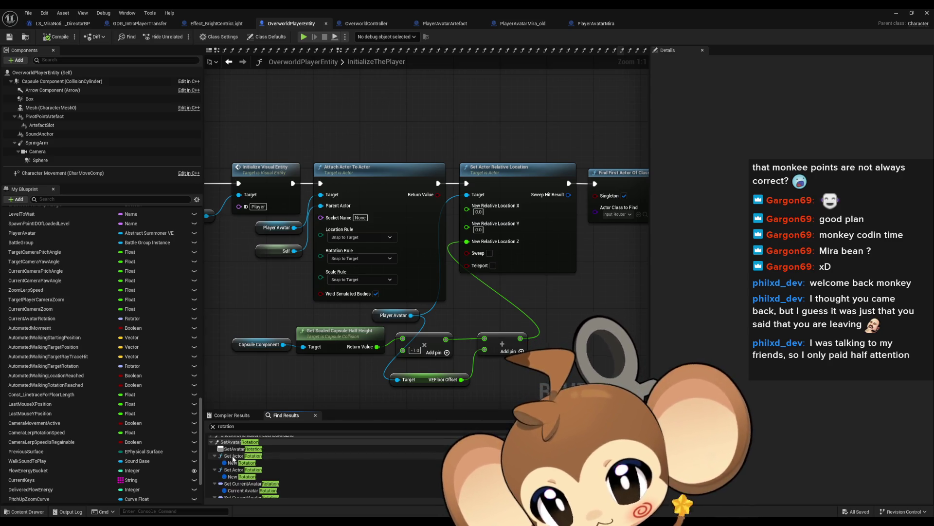
pyautogui.click(211, 442)
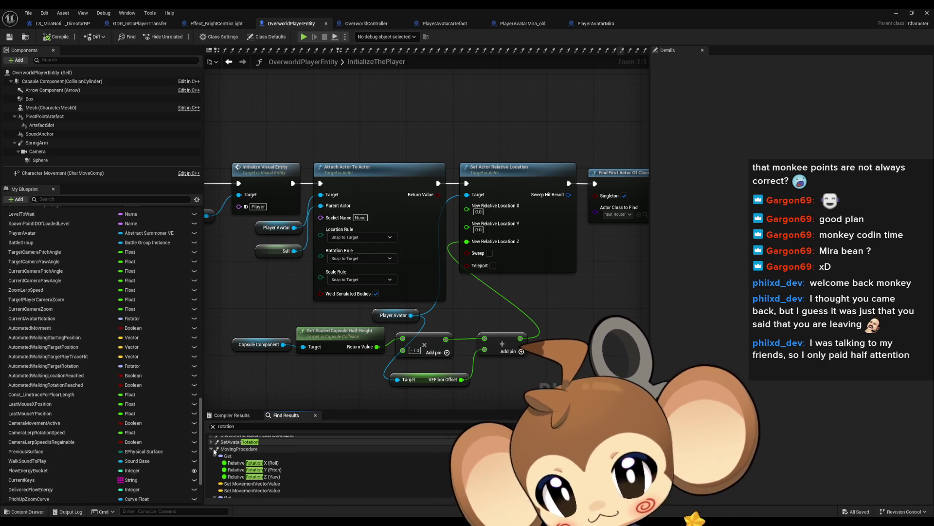
pyautogui.doubleClick(246, 463)
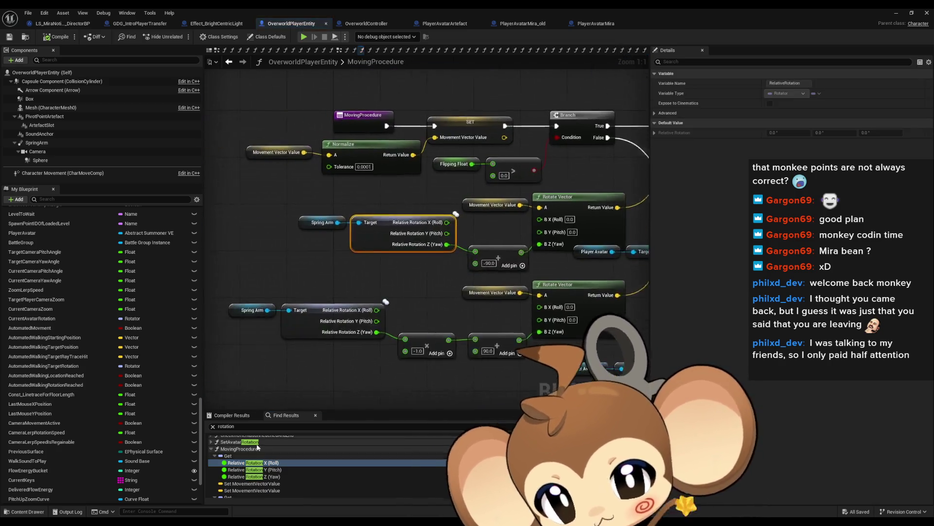
# - Inspect MovingProcedure's SET CurrentAvatarRotation node, then return to GDG_IntroPlayerTransfer's graph
pyautogui.scroll(-3, 341, 306)
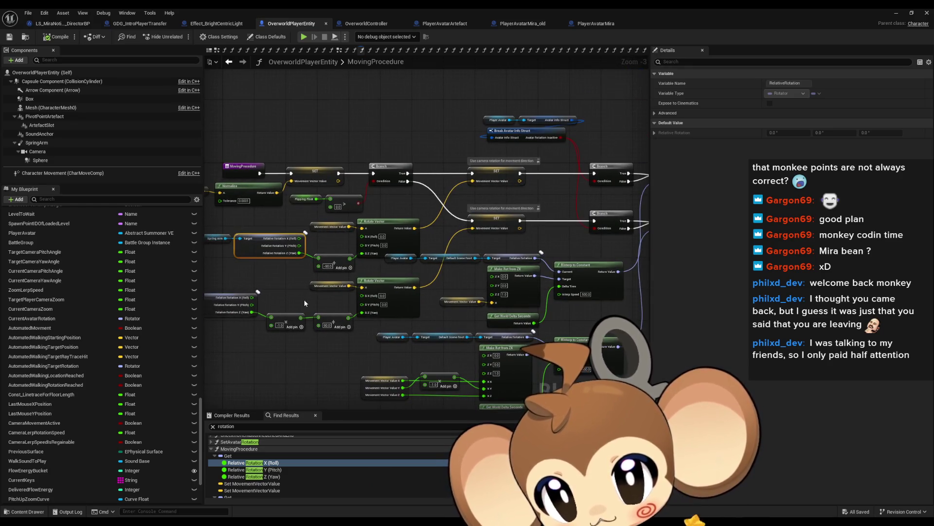
pyautogui.moveTo(302, 299); pyautogui.dragTo(139, 296)
pyautogui.scroll(1, 324, 292)
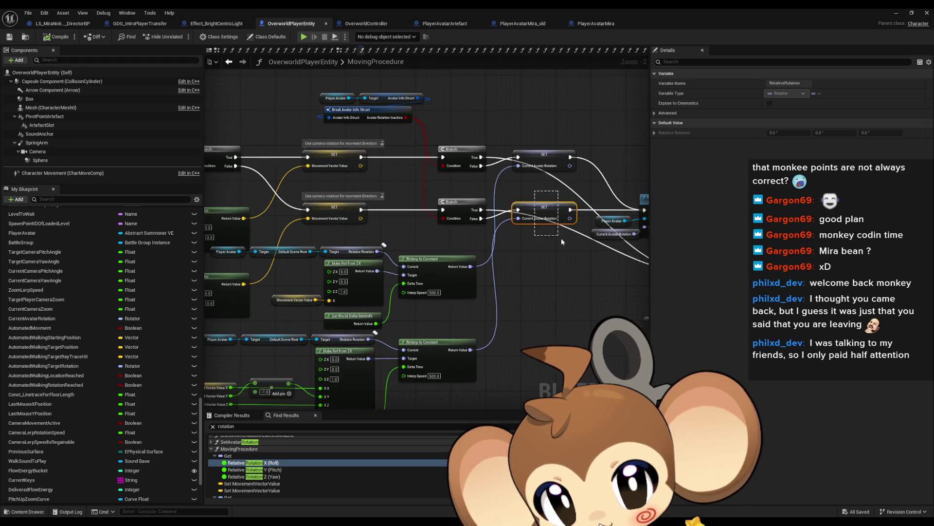
pyautogui.moveTo(562, 240); pyautogui.dragTo(429, 253)
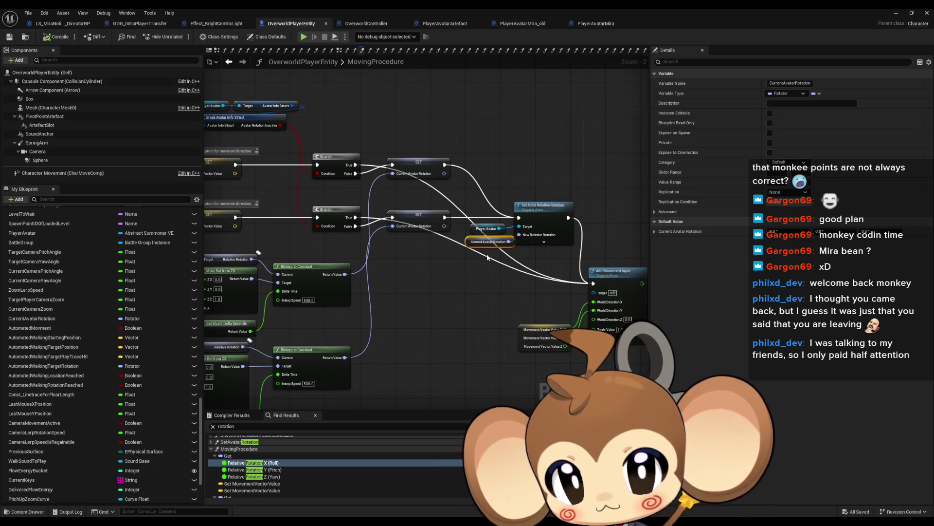
pyautogui.click(144, 23)
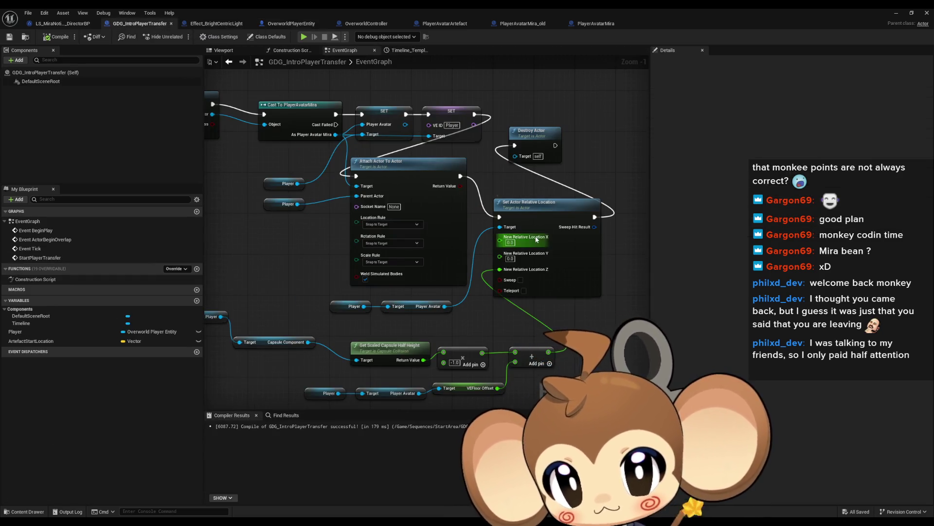
# - Select the Attach Actor To Actor and Set Actor Relative Location nodes and centre the attach node
pyautogui.click(403, 171)
pyautogui.click(545, 212)
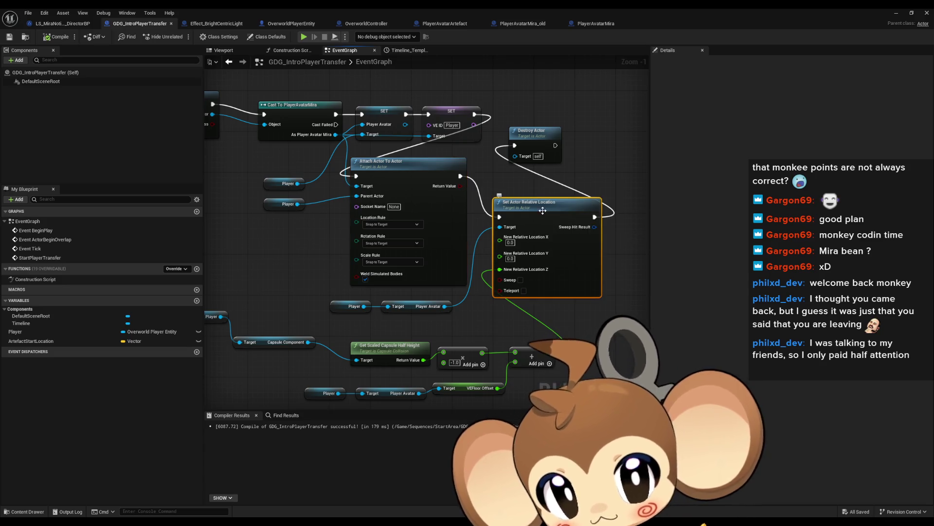
pyautogui.click(399, 180)
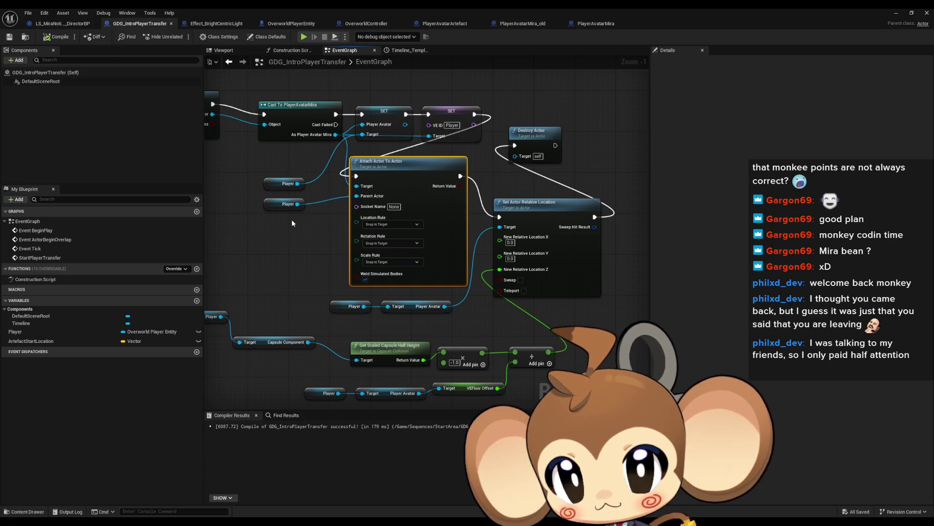
pyautogui.moveTo(291, 219); pyautogui.dragTo(362, 236)
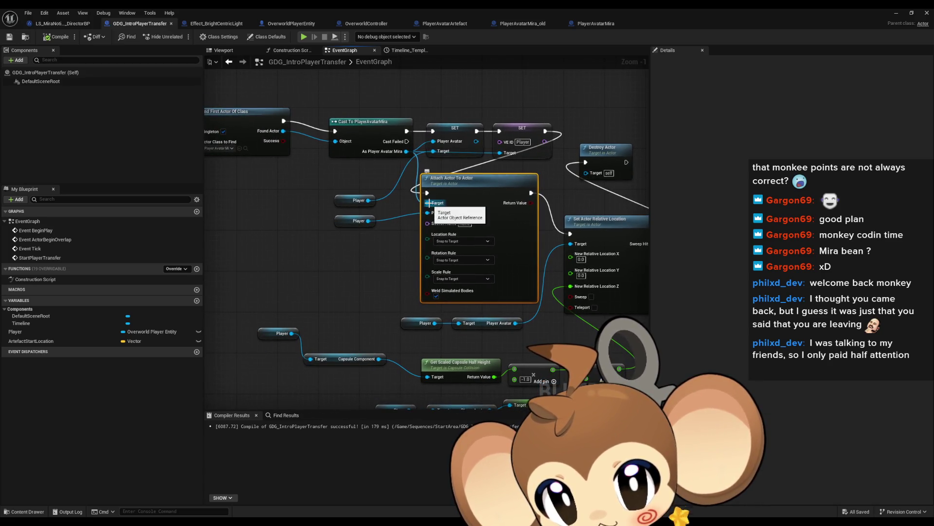
# - Add a SET Current Avatar Rotation node from the Player reference, placed beside the Player getters
pyautogui.moveTo(430, 203)
pyautogui.mouseDown()
pyautogui.moveTo(417, 157)
pyautogui.moveTo(461, 91)
pyautogui.mouseUp()
pyautogui.write('set curre')
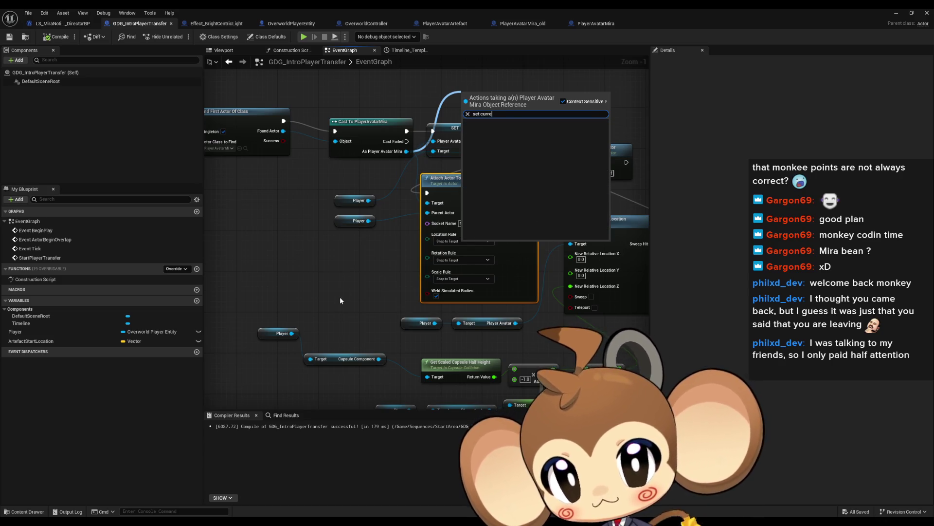
pyautogui.press('Escape')
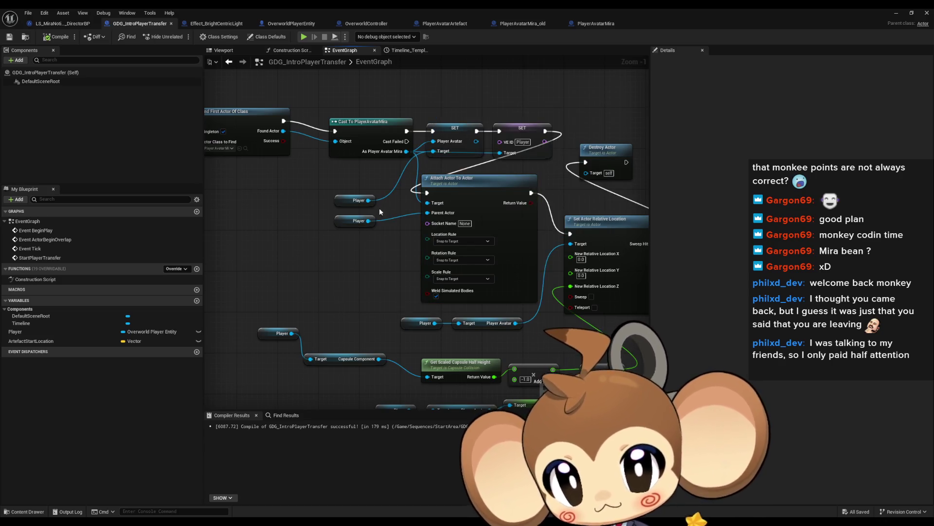
pyautogui.moveTo(368, 220); pyautogui.dragTo(337, 261)
pyautogui.write('set')
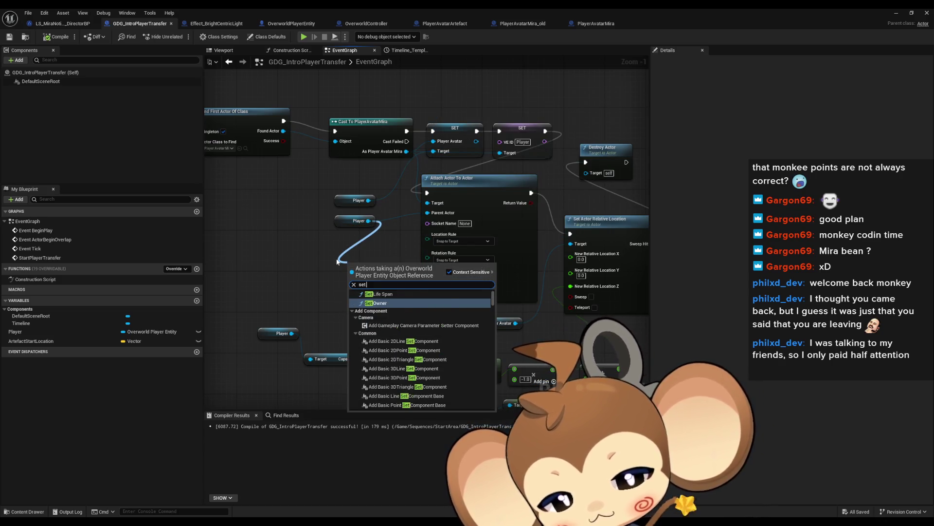
pyautogui.write(' current a')
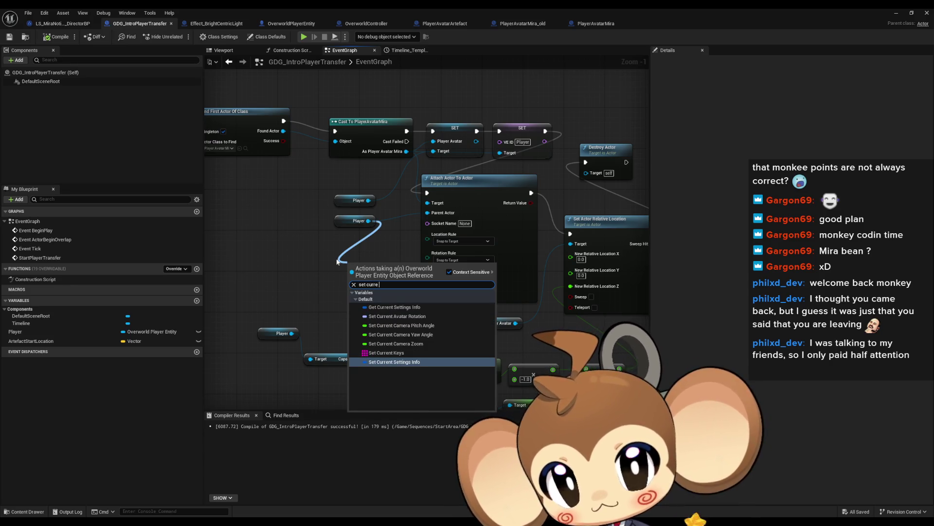
pyautogui.press('Return')
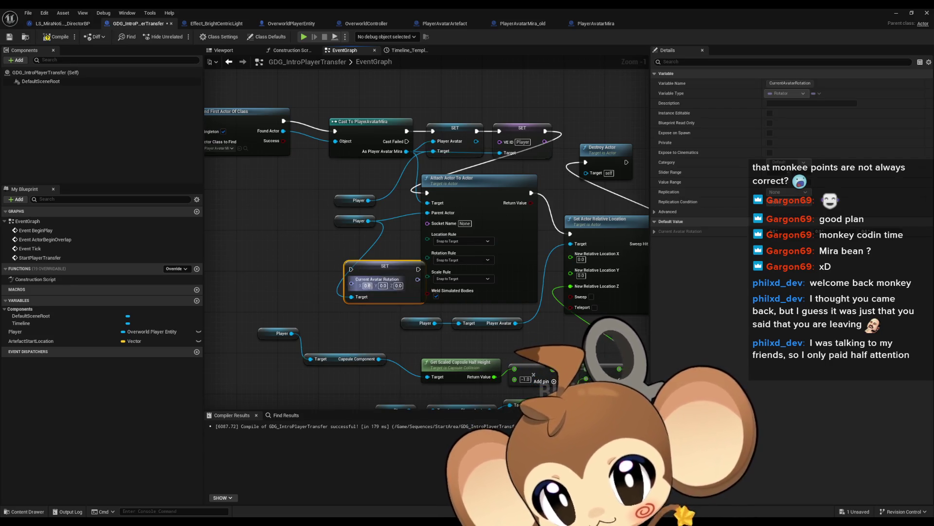
pyautogui.moveTo(387, 268); pyautogui.dragTo(326, 258)
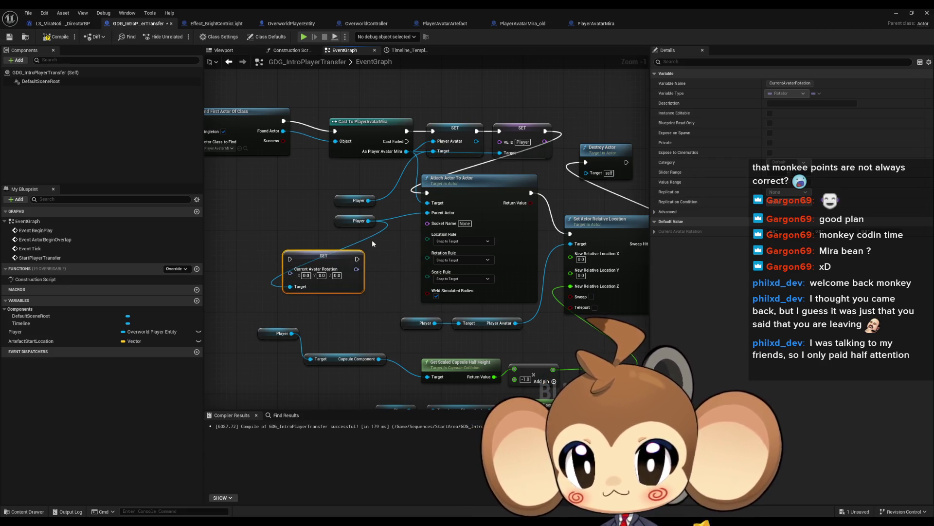
pyautogui.moveTo(420, 166); pyautogui.dragTo(421, 180)
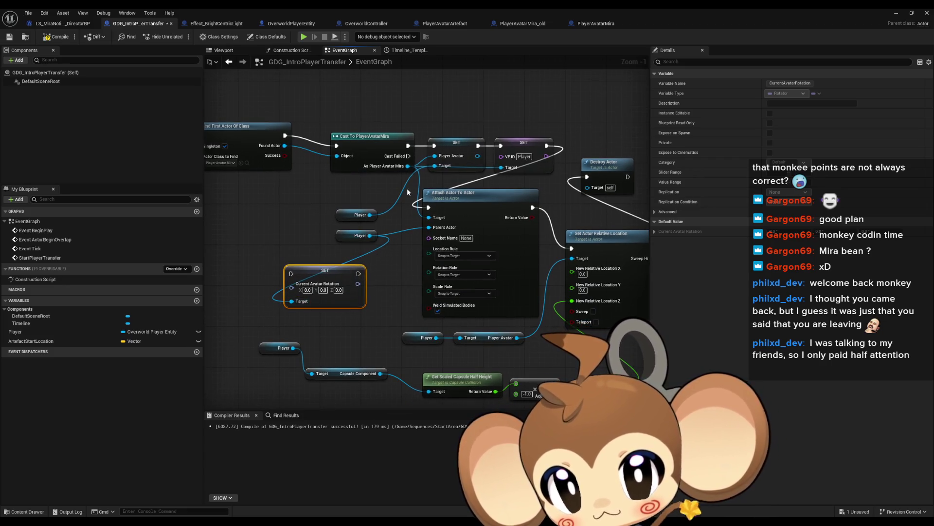
pyautogui.moveTo(408, 166); pyautogui.dragTo(462, 101)
# - Feed Mira's Get Actor Rotation into SET Current Avatar Rotation and chain it into execution
pyautogui.write('get rotati')
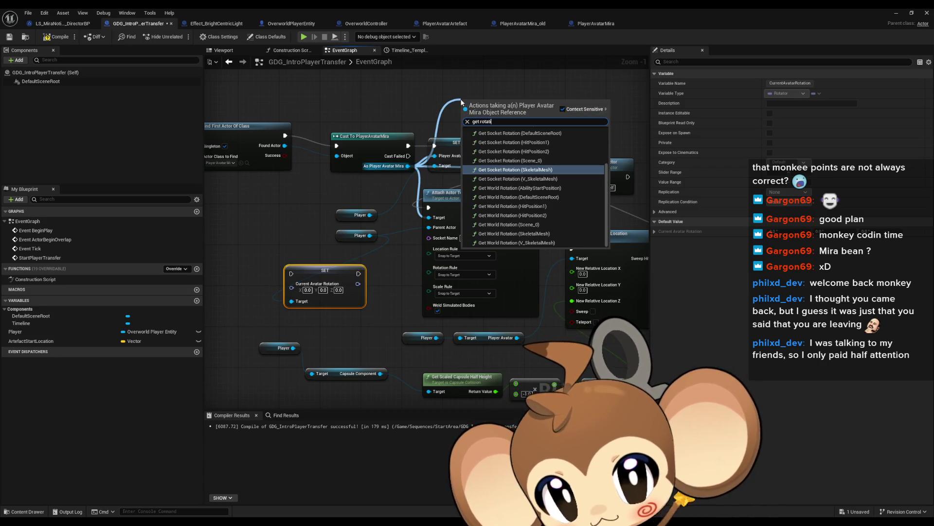
pyautogui.write('orld')
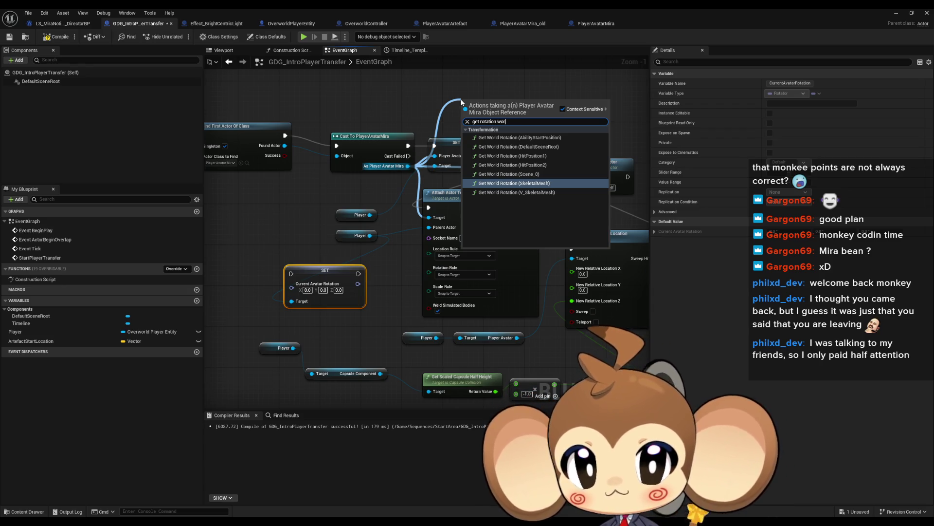
pyautogui.press('BackSpace')
pyautogui.press('BackSpace')
pyautogui.press('BackSpace')
pyautogui.write('actor')
pyautogui.press('Return')
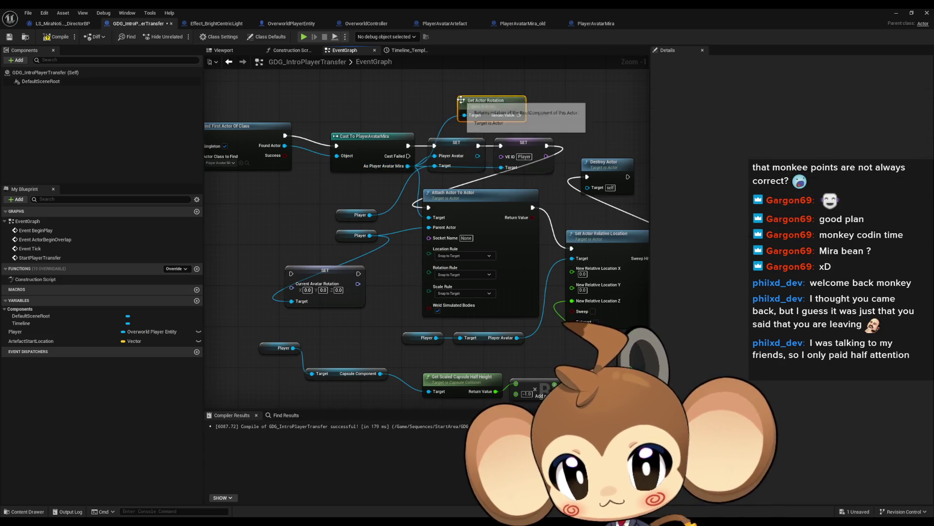
pyautogui.moveTo(295, 289)
pyautogui.mouseDown()
pyautogui.moveTo(532, 119)
pyautogui.moveTo(519, 116)
pyautogui.mouseUp()
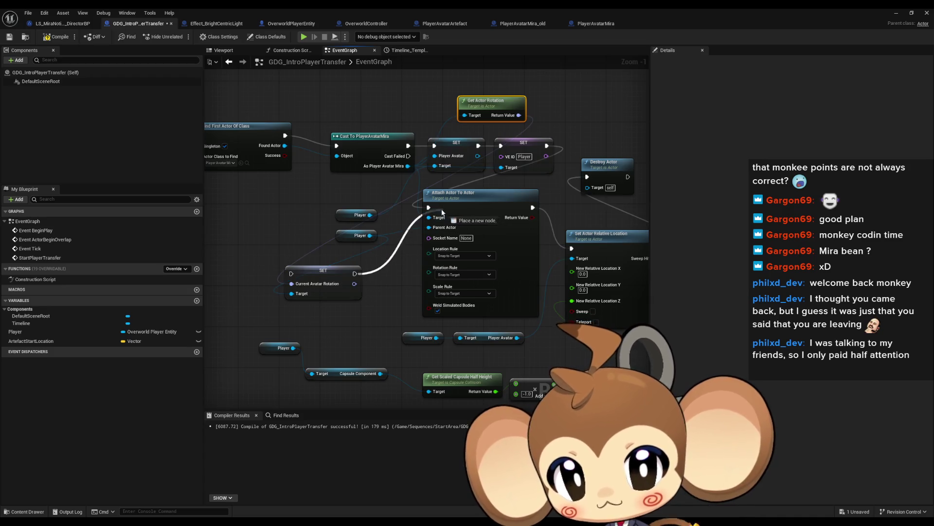
pyautogui.moveTo(547, 146)
pyautogui.mouseDown()
pyautogui.moveTo(389, 263)
pyautogui.moveTo(368, 273)
pyautogui.moveTo(291, 273)
pyautogui.mouseUp()
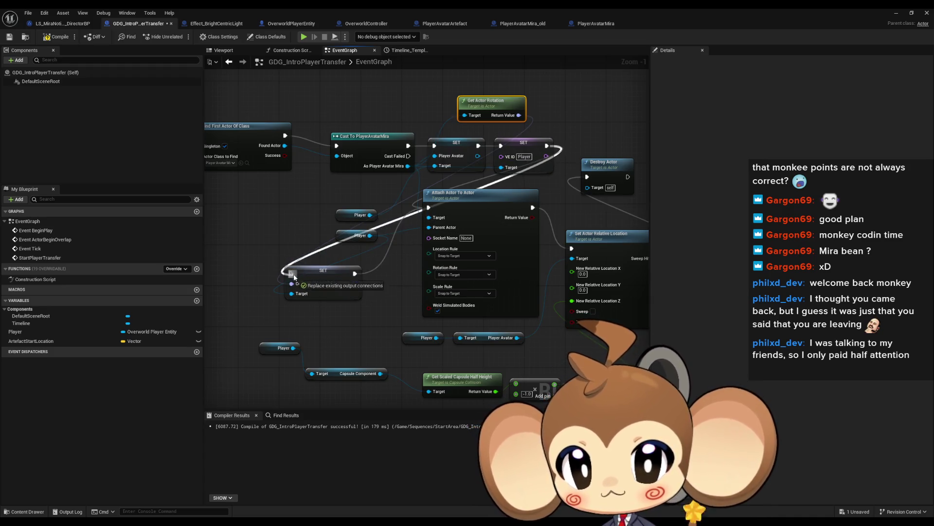
# - Pan to the graph's detach section, then open LS_MiraNoticeArtefact_DirectorBP
pyautogui.moveTo(497, 295); pyautogui.dragTo(425, 297)
pyautogui.scroll(-4, 413, 295)
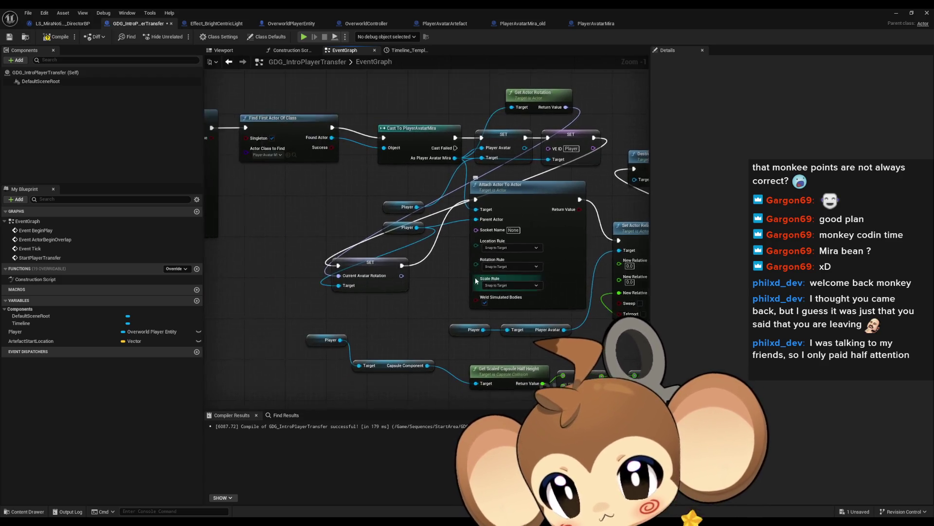
pyautogui.scroll(4, 451, 299)
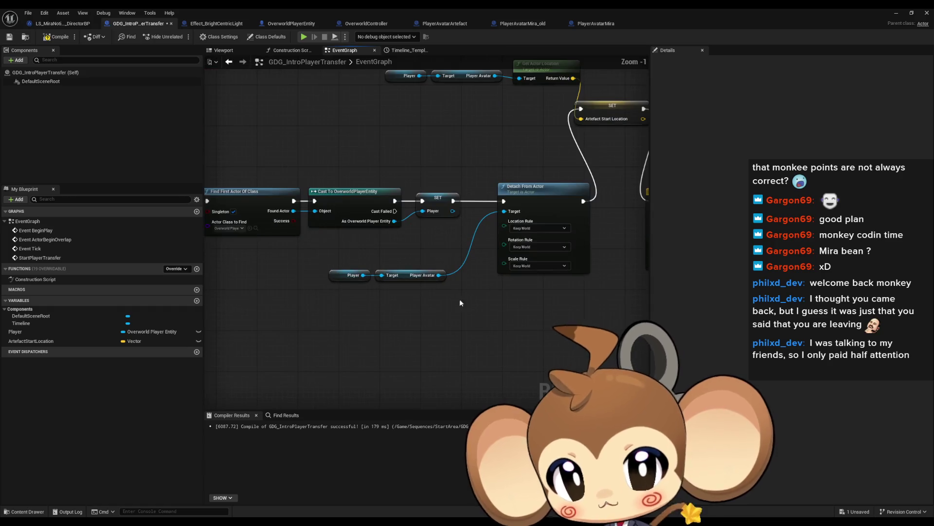
pyautogui.moveTo(473, 299)
pyautogui.mouseDown()
pyautogui.moveTo(512, 318)
pyautogui.moveTo(448, 286)
pyautogui.moveTo(360, 194)
pyautogui.mouseUp()
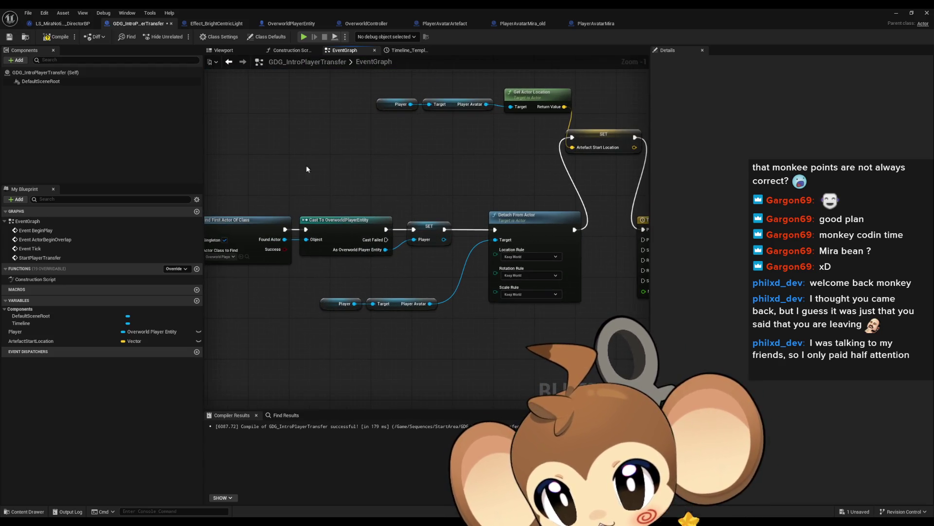
pyautogui.click(71, 23)
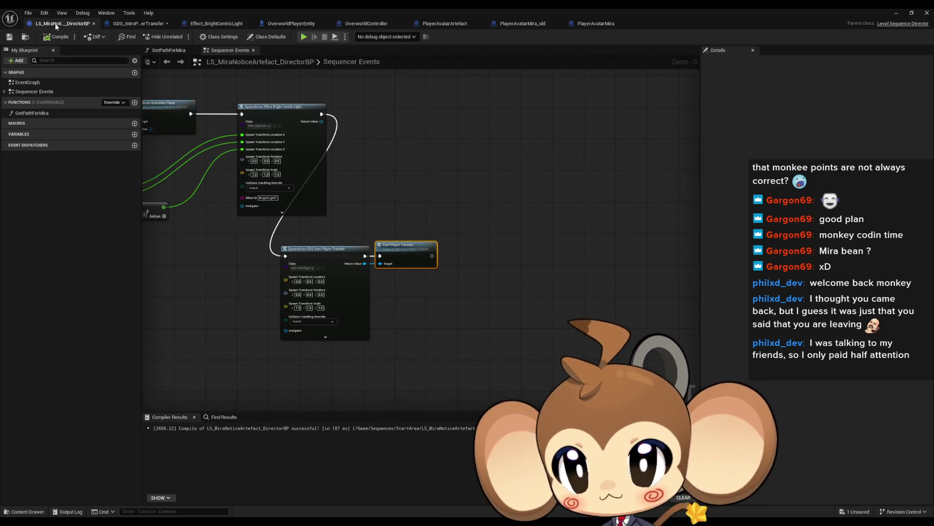
# - Bring the light-spawning nodes into view and select the Activate Animation Timer node
pyautogui.scroll(-5, 410, 275)
pyautogui.scroll(4, 410, 275)
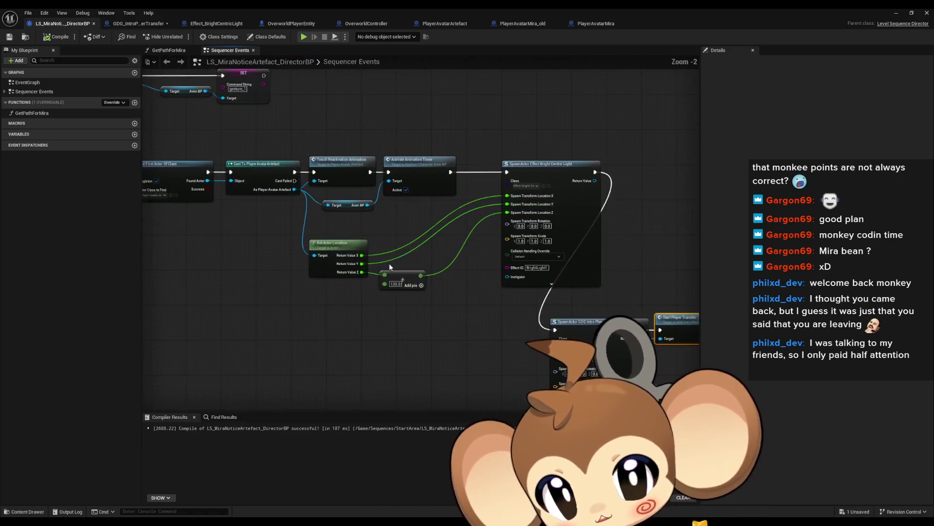
pyautogui.moveTo(455, 301); pyautogui.dragTo(340, 244)
pyautogui.scroll(1, 340, 244)
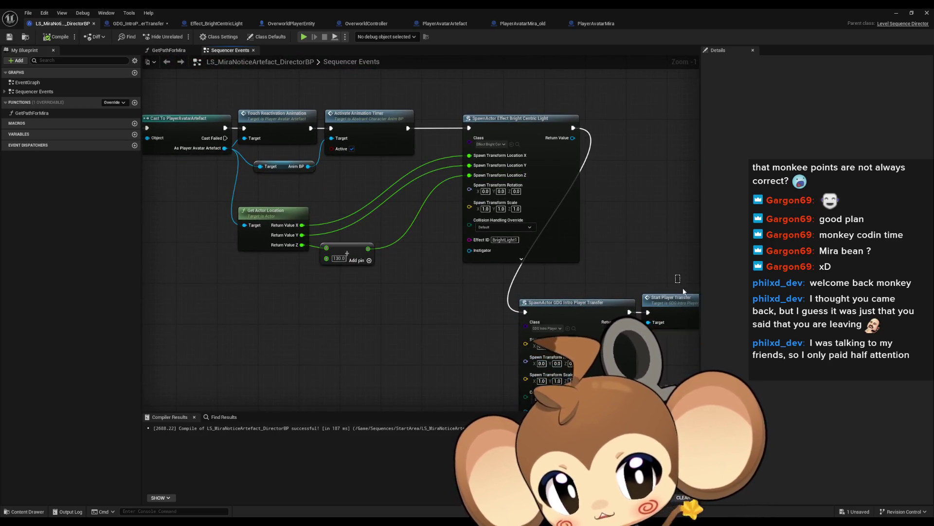
pyautogui.scroll(-1, 526, 311)
pyautogui.scroll(-1, 475, 296)
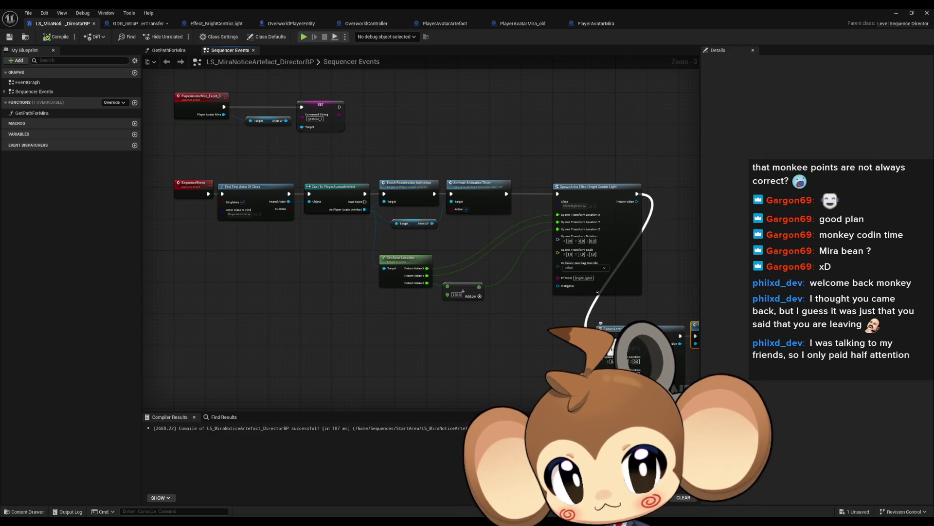
pyautogui.scroll(3, 518, 239)
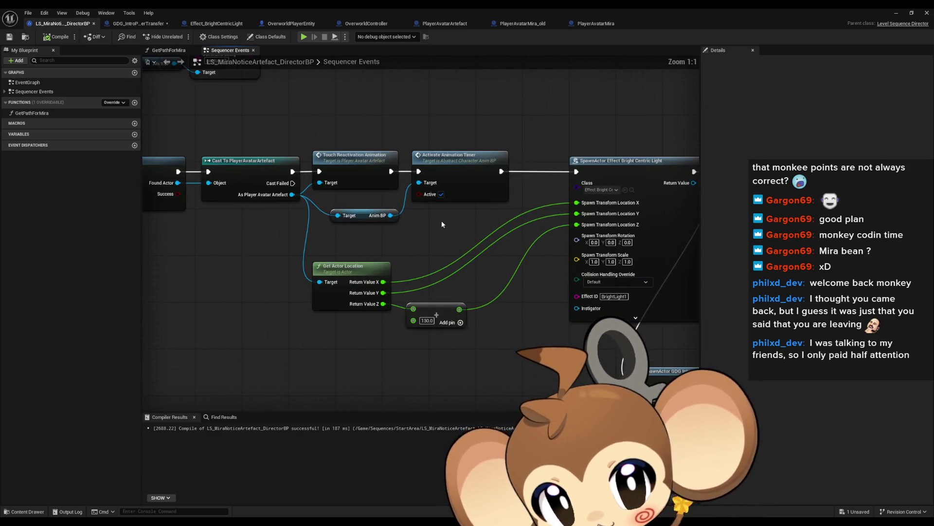
pyautogui.click(475, 195)
# - Center the cast and spawn nodes, then drag a wire from the As Player Avatar Artefact pin
pyautogui.scroll(-2, 384, 203)
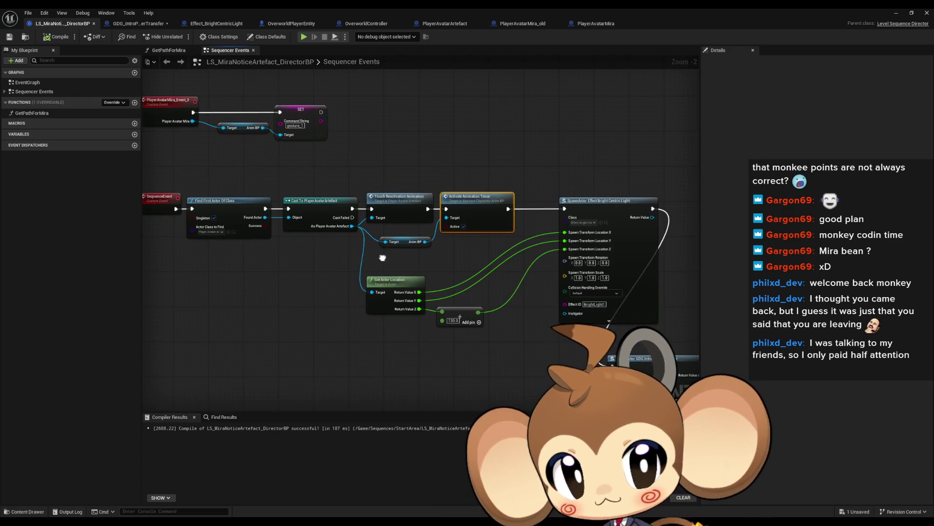
pyautogui.scroll(2, 415, 259)
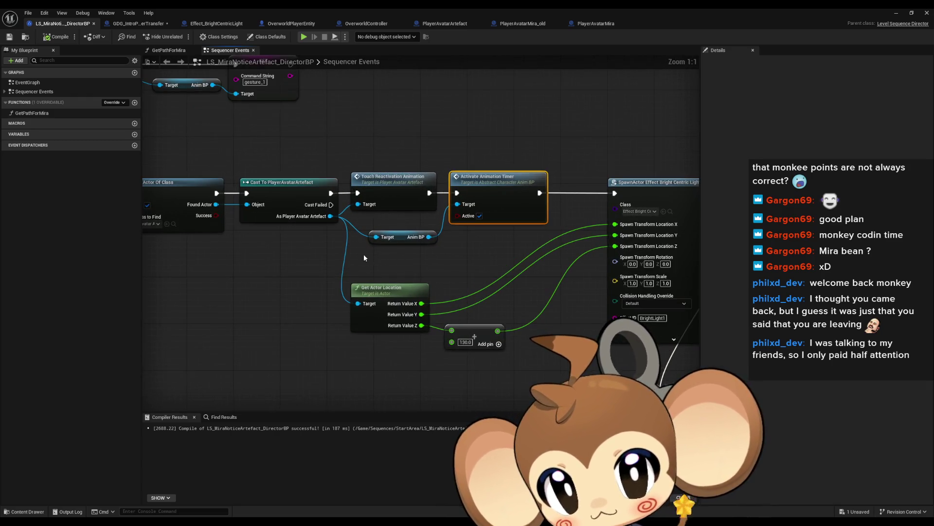
pyautogui.moveTo(364, 258); pyautogui.dragTo(377, 256)
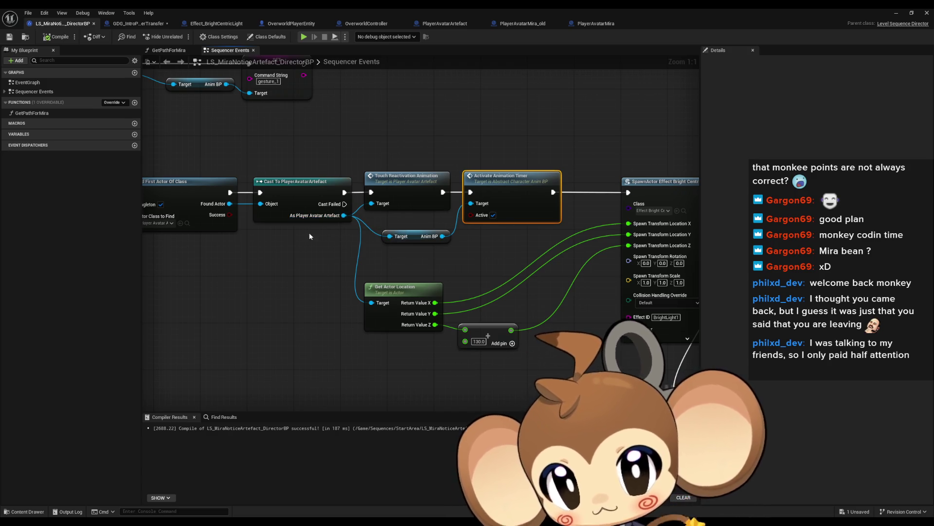
pyautogui.moveTo(457, 247); pyautogui.dragTo(371, 246)
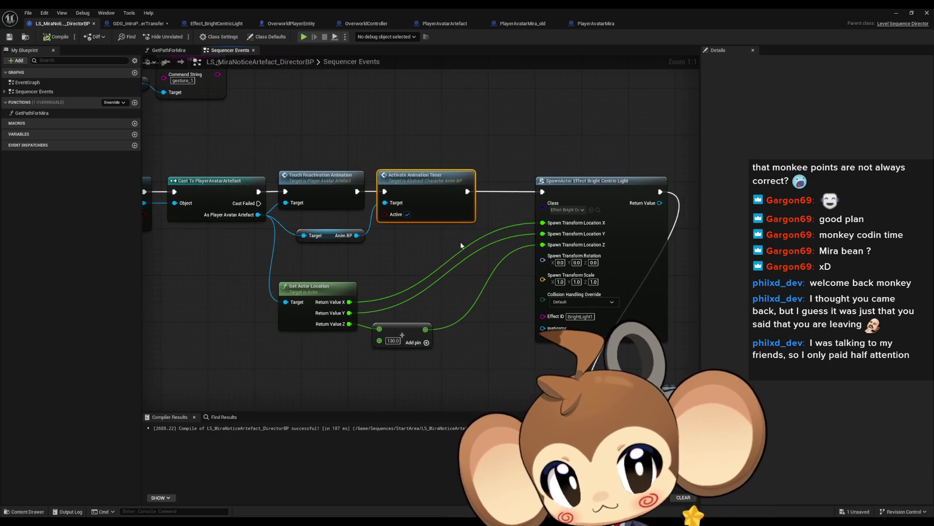
pyautogui.moveTo(258, 215)
pyautogui.mouseDown()
pyautogui.moveTo(655, 151)
pyautogui.moveTo(615, 136)
pyautogui.mouseUp()
pyautogui.click(538, 116)
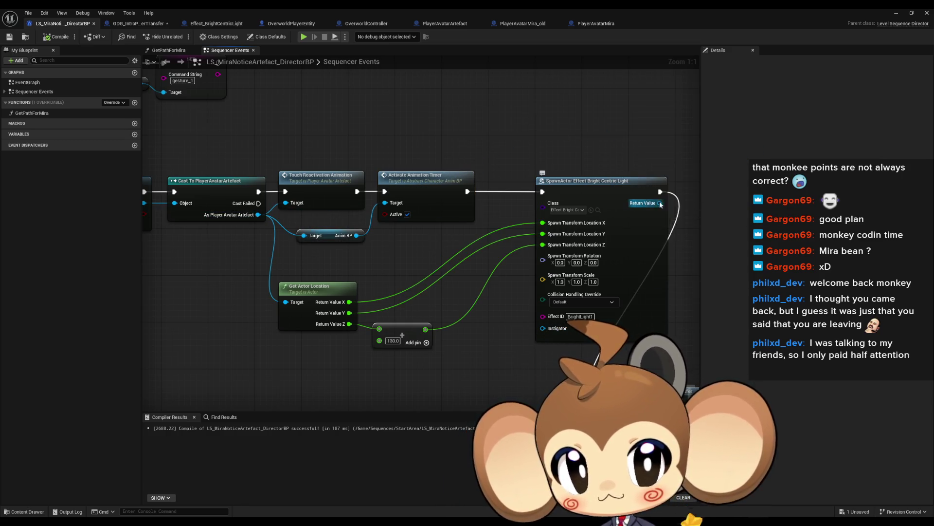
pyautogui.moveTo(258, 215)
pyautogui.mouseDown()
pyautogui.moveTo(625, 127)
pyautogui.moveTo(596, 132)
pyautogui.mouseUp()
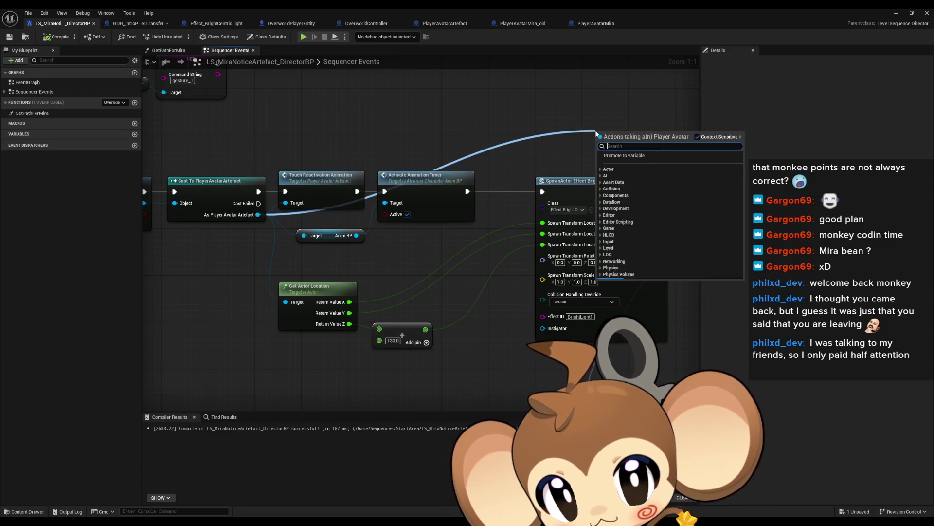
# - Add an Attach Actor To Actor node next to the Effect Bright Centric Light spawn
pyautogui.write('atta actor')
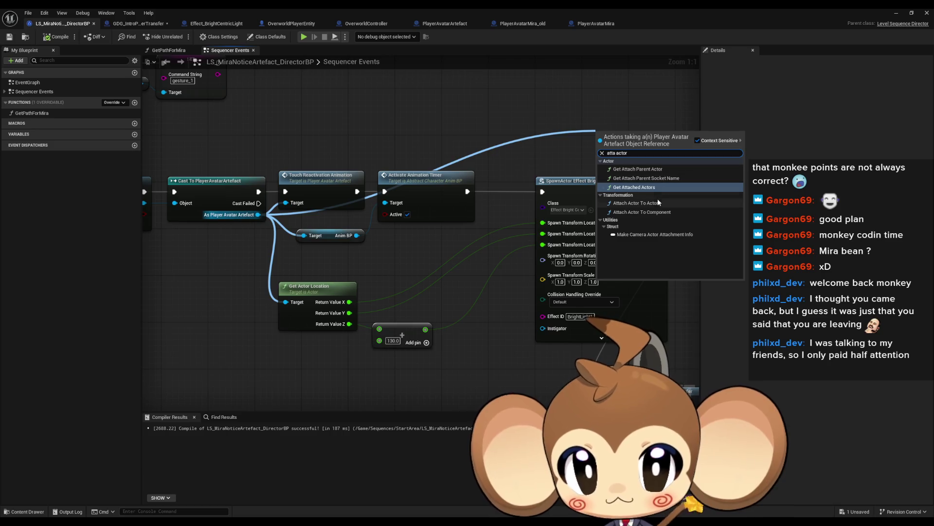
pyautogui.click(661, 205)
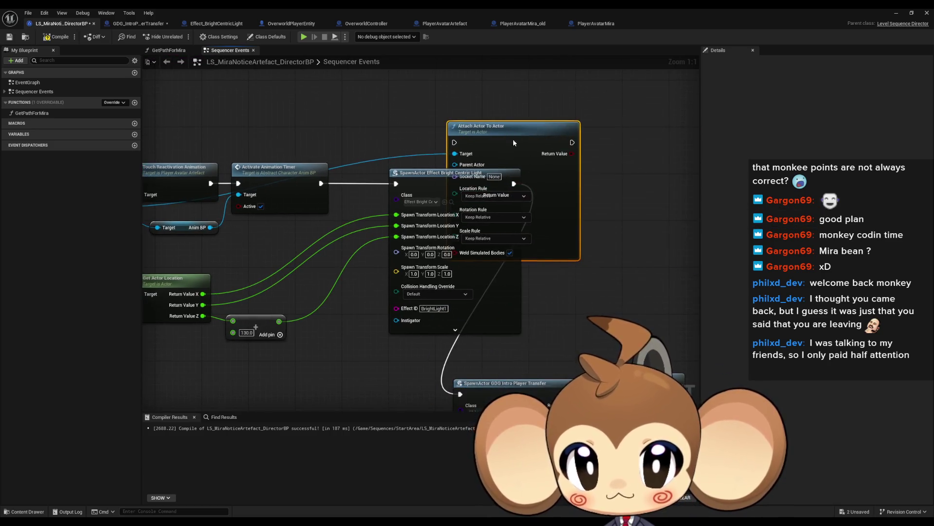
pyautogui.moveTo(509, 138); pyautogui.dragTo(618, 164)
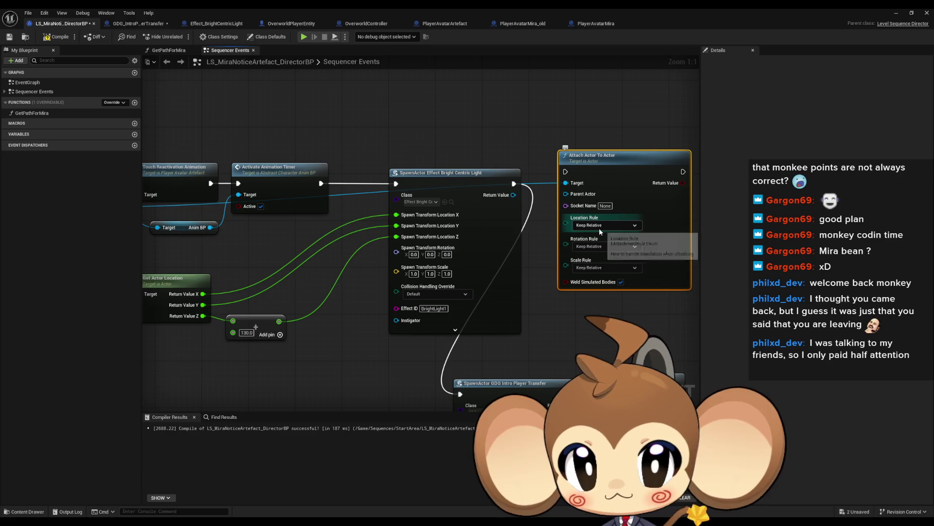
pyautogui.moveTo(519, 156); pyautogui.dragTo(501, 173)
# - Wire the attach between the light spawn and the intro player transfer spawn, then play-test the level
pyautogui.moveTo(583, 177)
pyautogui.mouseDown()
pyautogui.moveTo(424, 311)
pyautogui.moveTo(374, 387)
pyautogui.mouseUp()
pyautogui.moveTo(466, 177)
pyautogui.mouseDown()
pyautogui.moveTo(427, 177)
pyautogui.moveTo(469, 199)
pyautogui.moveTo(140, 169)
pyautogui.moveTo(146, 195)
pyautogui.moveTo(288, 208)
pyautogui.moveTo(283, 200)
pyautogui.mouseUp()
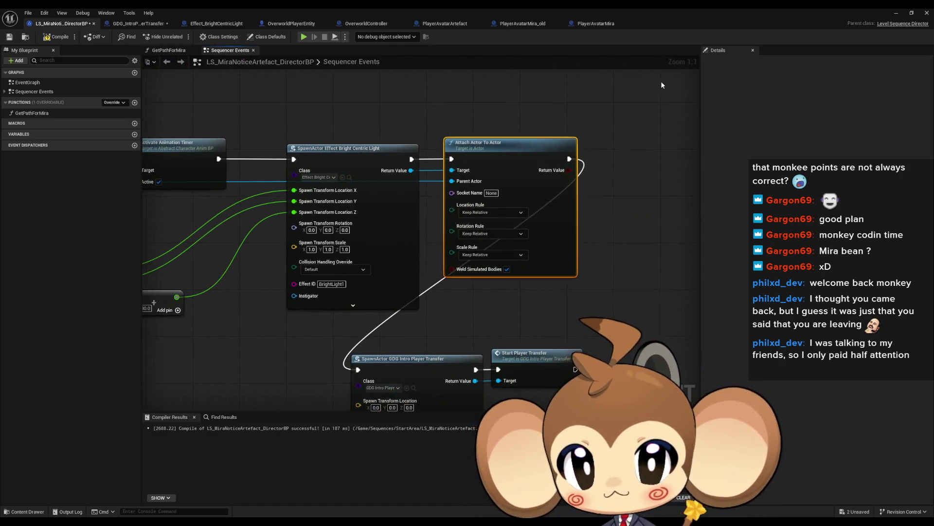
pyautogui.click(891, 14)
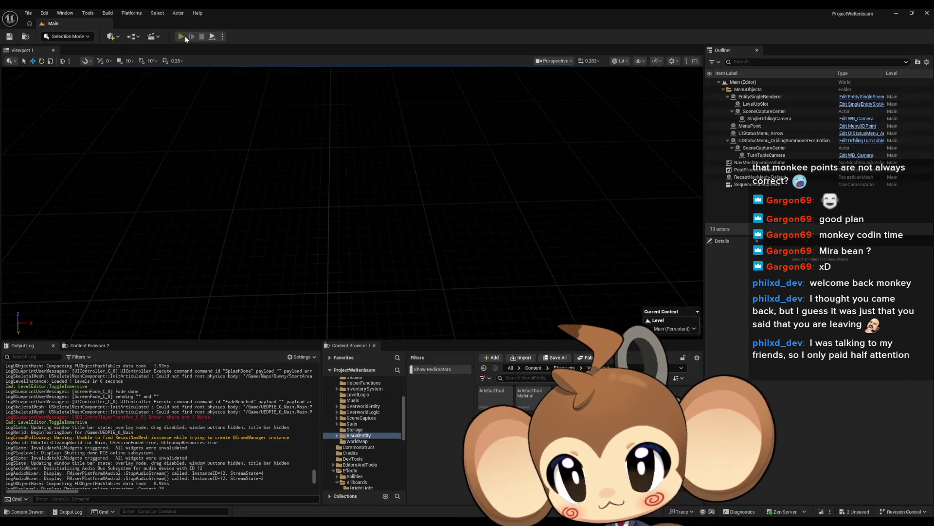
pyautogui.click(181, 36)
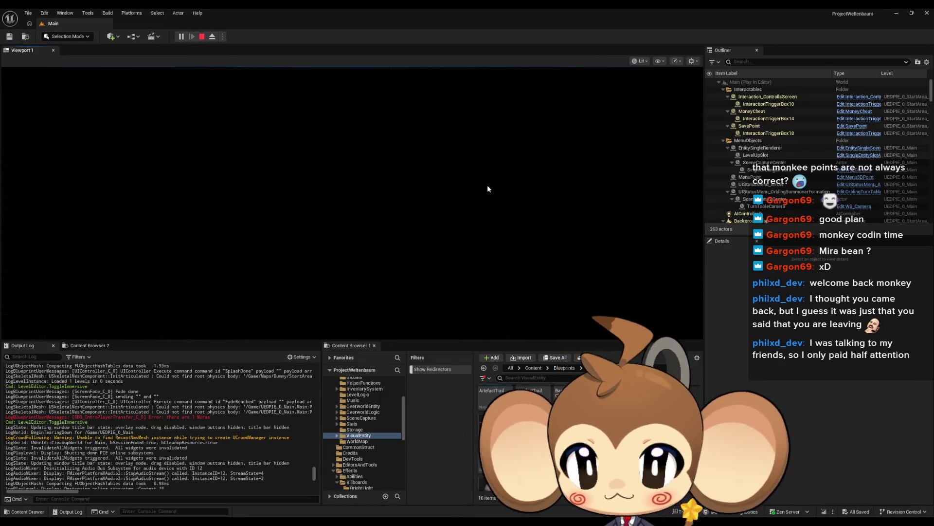
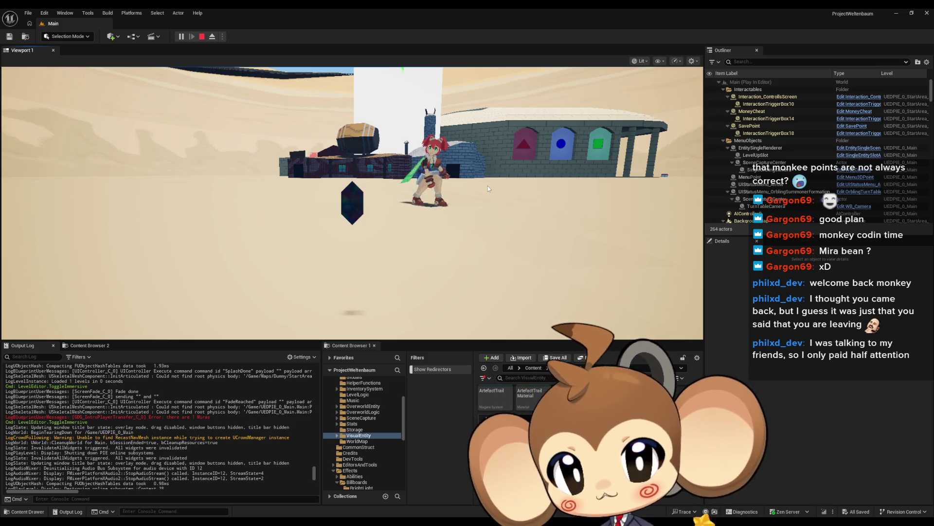
# - Walk the character toward the camera, then bring the LS_MiraNoticeArtefact_DirectorBP editor forward
pyautogui.press('s')
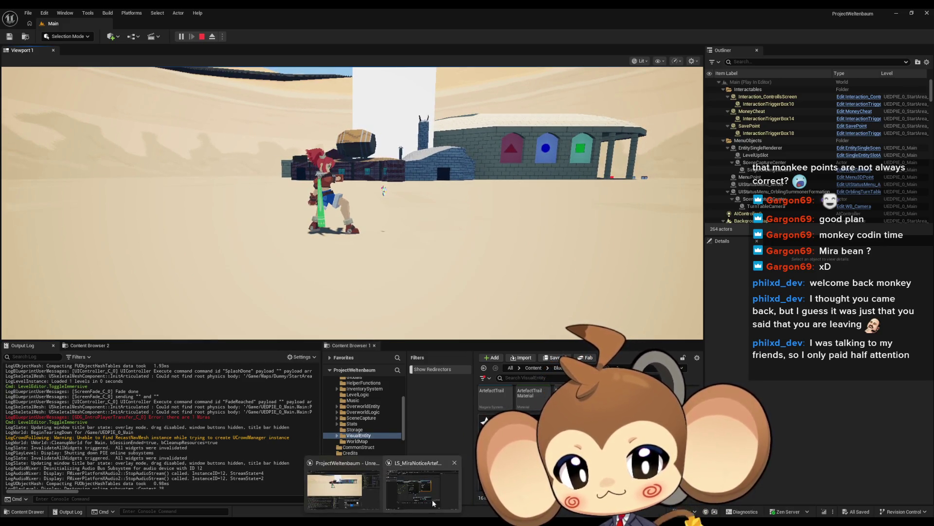
pyautogui.click(432, 499)
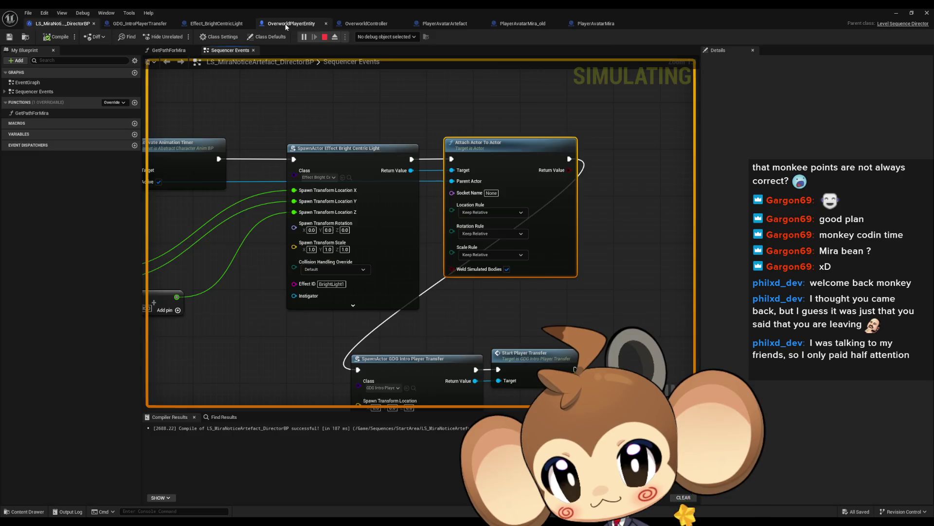
# - Open OverworldPlayerEntity's EventGraph, debug OverworldPlayerEntity0, and enter CalculateMovement
pyautogui.click(277, 24)
pyautogui.scroll(15, 52, 209)
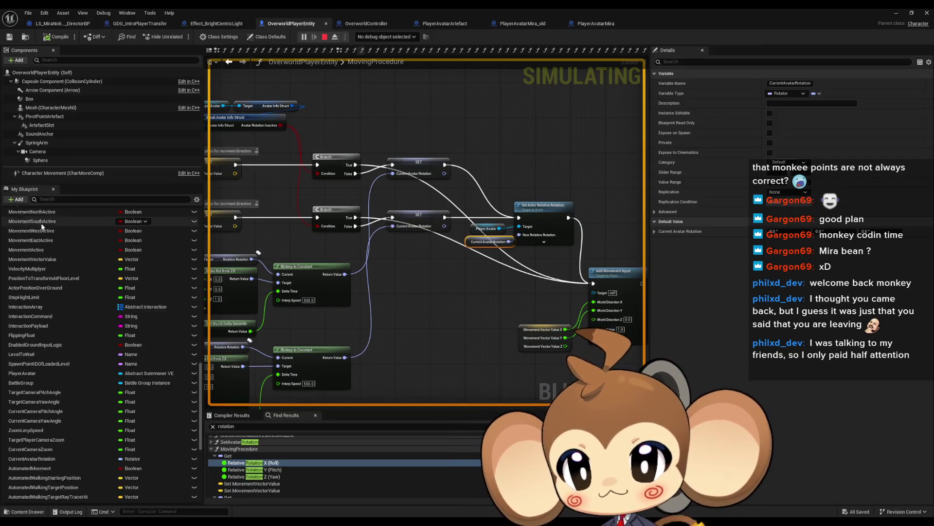
pyautogui.scroll(5, 51, 231)
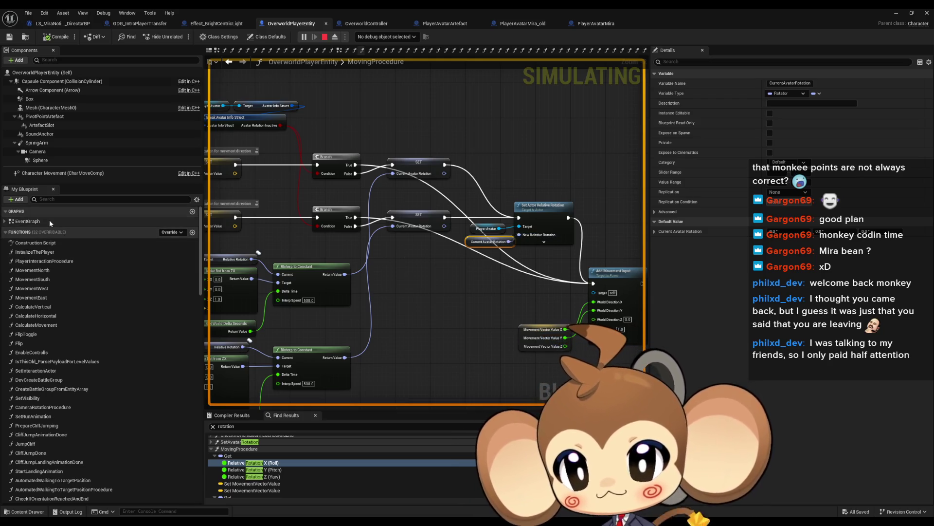
pyautogui.doubleClick(49, 220)
pyautogui.click(387, 36)
pyautogui.click(377, 57)
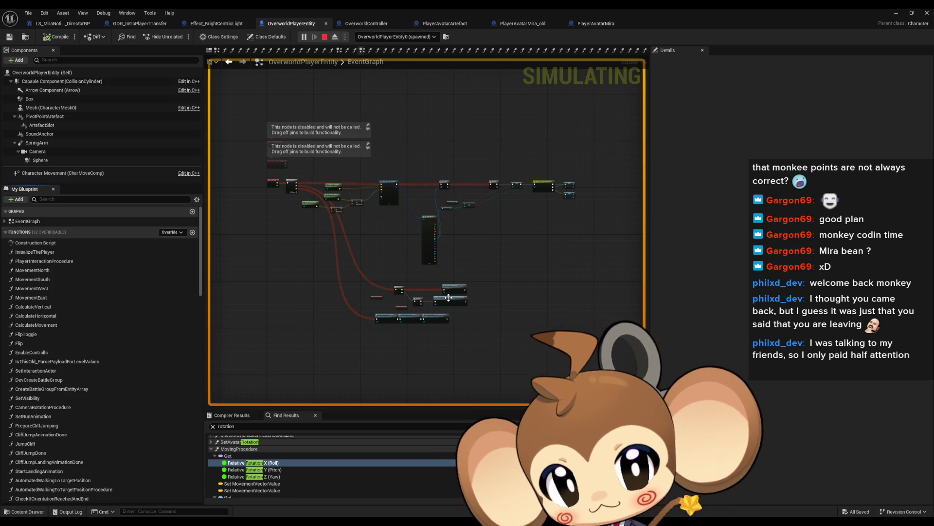
pyautogui.scroll(5, 438, 307)
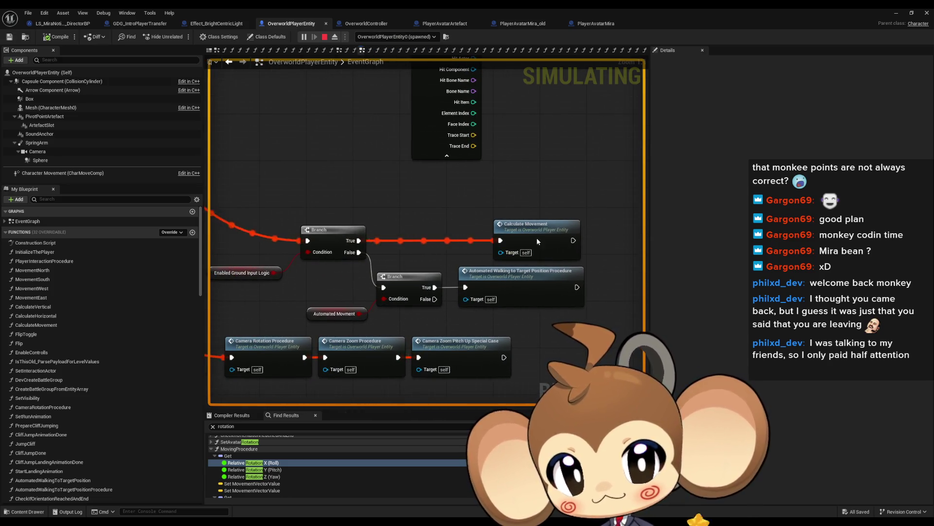
pyautogui.doubleClick(536, 229)
# - Check NotMovingProcedure, then open MovingProcedure at its Set Actor Relative Rotation nodes
pyautogui.moveTo(562, 297); pyautogui.dragTo(499, 278)
pyautogui.doubleClick(474, 277)
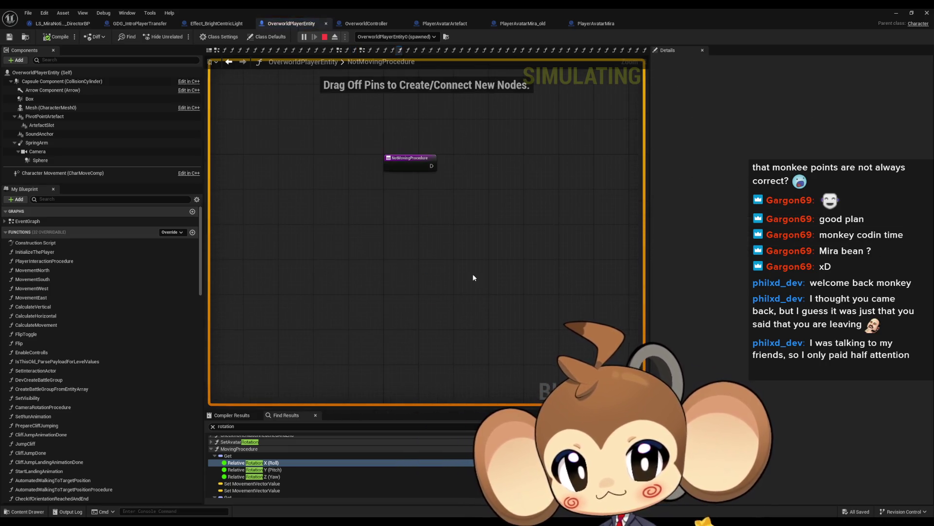
pyautogui.click(229, 62)
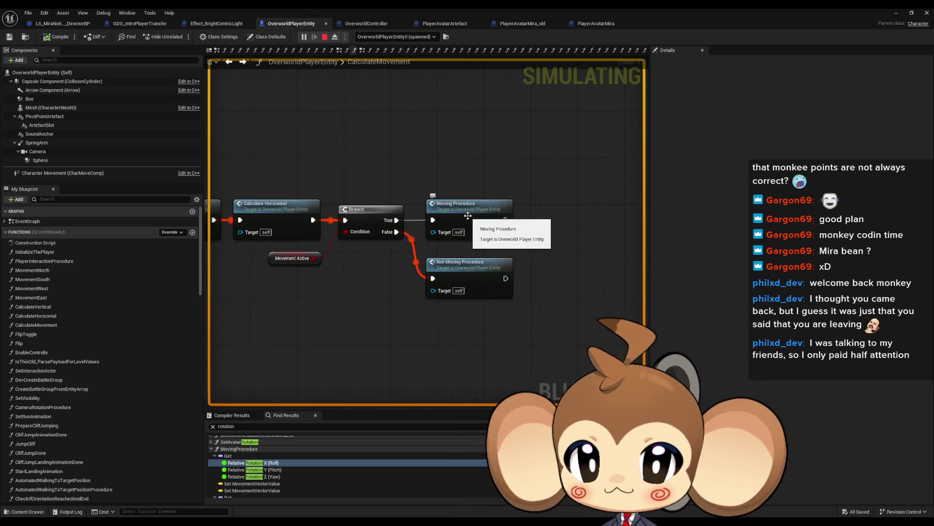
pyautogui.doubleClick(469, 215)
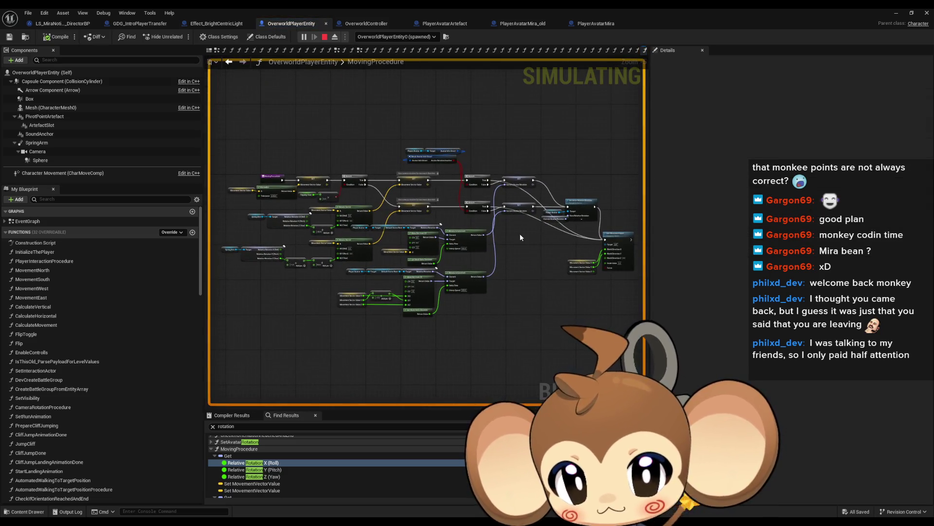
pyautogui.scroll(3, 520, 232)
pyautogui.moveTo(518, 232); pyautogui.dragTo(397, 235)
pyautogui.scroll(1, 487, 217)
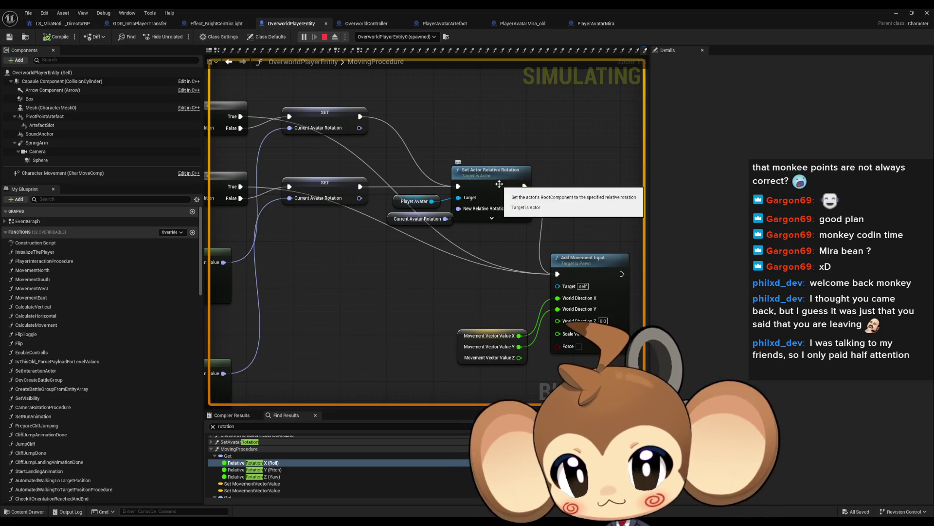
# - Stop the simulation, select the Set Actor Relative Rotation nodes, and switch to GDG_IntroPlayerTransfer
pyautogui.click(324, 36)
pyautogui.moveTo(409, 163); pyautogui.dragTo(488, 238)
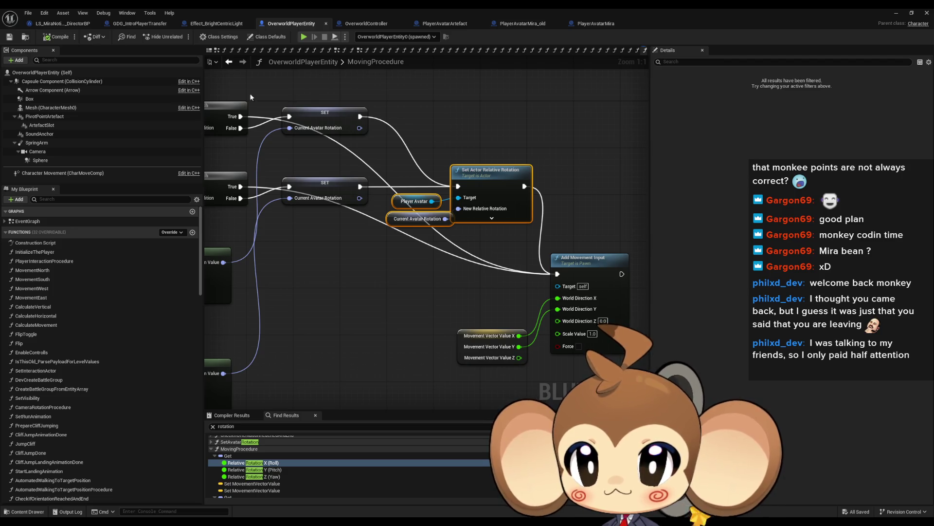
pyautogui.click(130, 25)
pyautogui.scroll(-7, 456, 283)
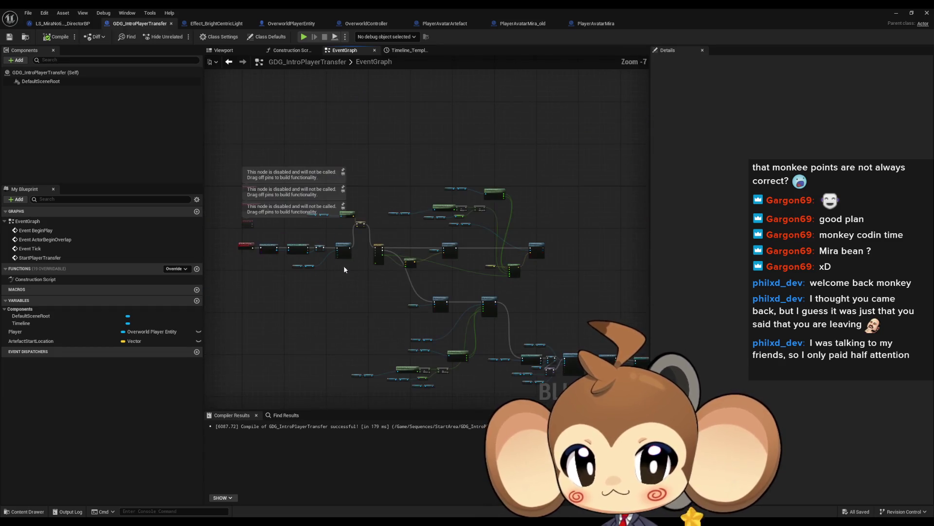
# - Paste the copied rotation nodes near Destroy Actor and the relative location nodes
pyautogui.scroll(6, 421, 259)
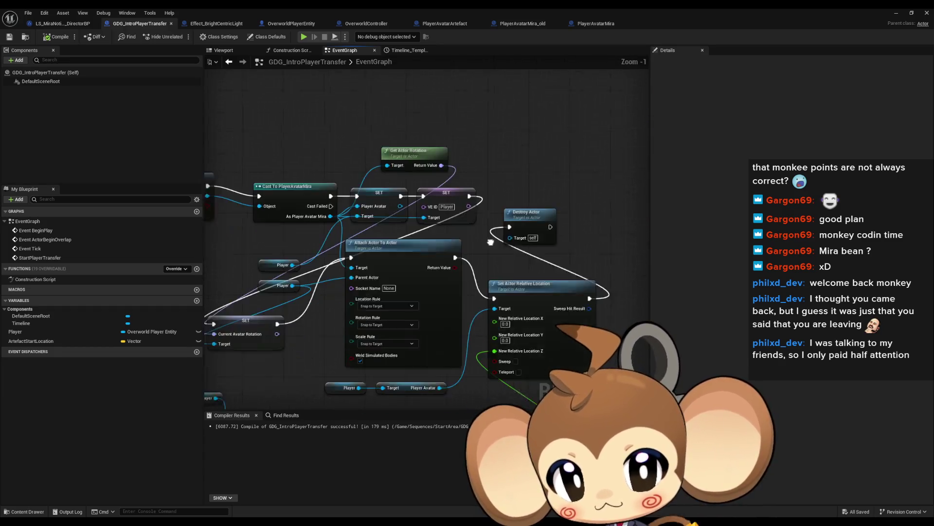
pyautogui.moveTo(513, 188); pyautogui.dragTo(497, 170)
pyautogui.moveTo(531, 210); pyautogui.dragTo(297, 186)
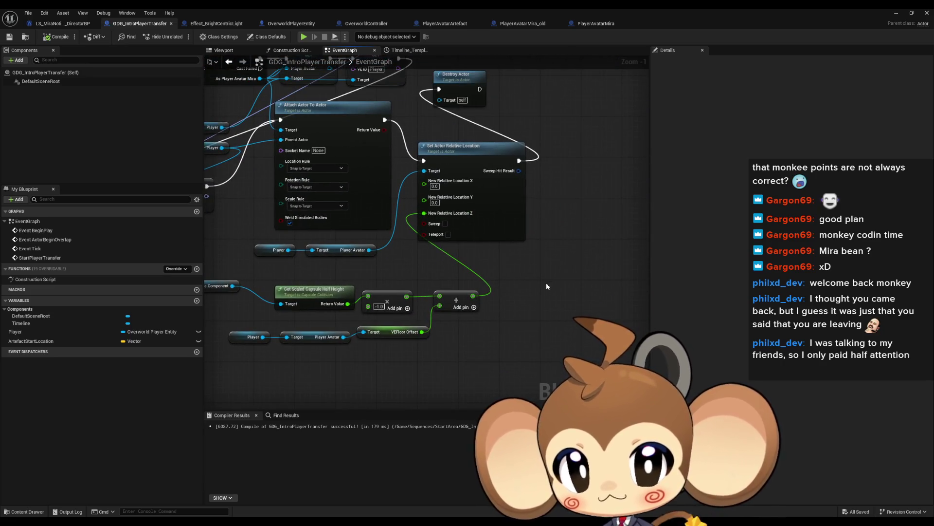
pyautogui.moveTo(546, 287); pyautogui.dragTo(510, 262)
pyautogui.hotkey('ctrl', 'v')
pyautogui.moveTo(497, 224)
pyautogui.mouseDown()
pyautogui.moveTo(611, 244)
pyautogui.moveTo(431, 252)
pyautogui.mouseUp()
# - Duplicate the Player and Player Avatar nodes beside the pasted rotation node
pyautogui.moveTo(312, 238)
pyautogui.mouseDown()
pyautogui.moveTo(464, 255)
pyautogui.moveTo(363, 245)
pyautogui.mouseUp()
pyautogui.hotkey('ctrl', 'c')
pyautogui.hotkey('ctrl', 'v')
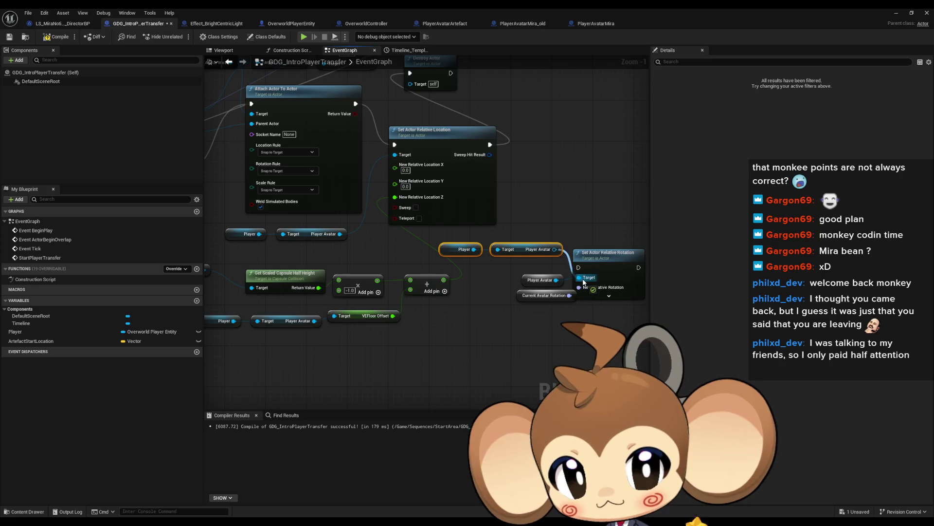
pyautogui.moveTo(533, 223); pyautogui.dragTo(628, 239)
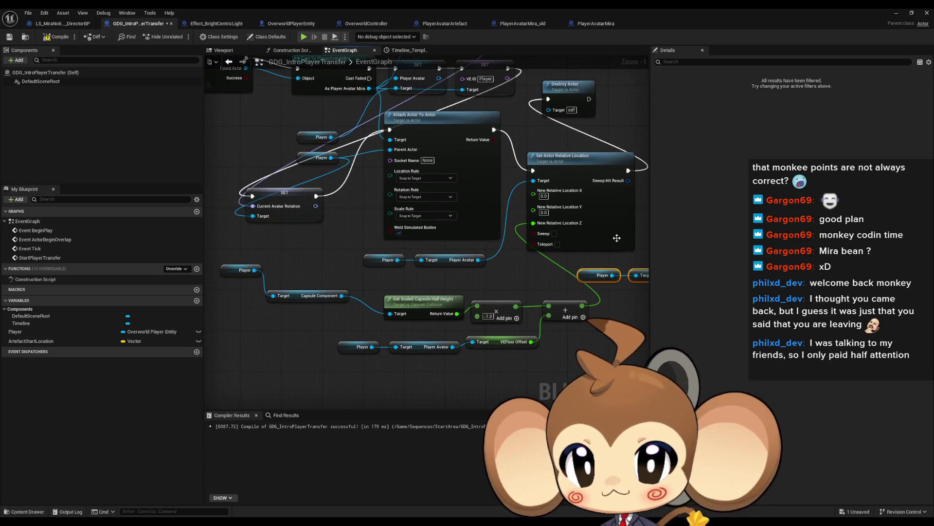
pyautogui.moveTo(345, 186); pyautogui.dragTo(321, 207)
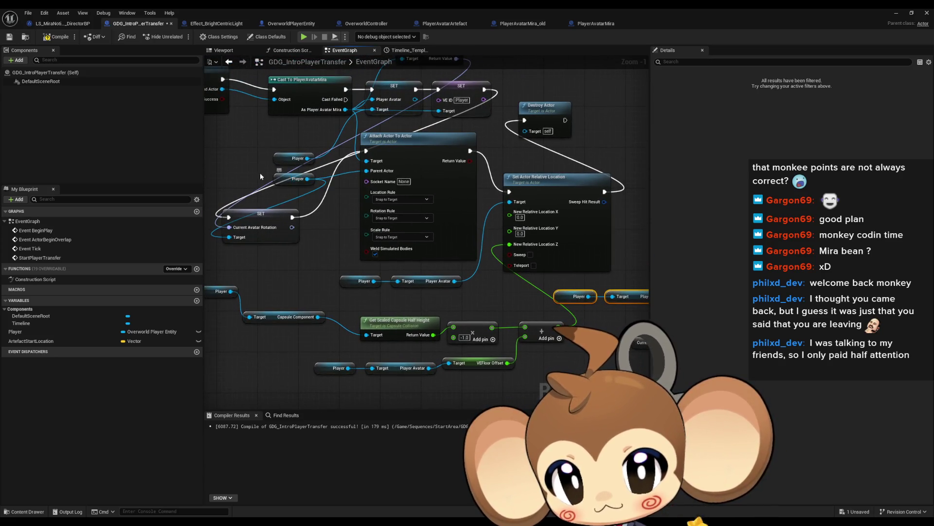
pyautogui.click(351, 221)
pyautogui.moveTo(431, 311); pyautogui.dragTo(289, 244)
# - Feed Player's Current Avatar Rotation into New Relative Rotation, deleting the old getters
pyautogui.hotkey('ctrl', 'v')
pyautogui.moveTo(456, 311); pyautogui.dragTo(485, 313)
pyautogui.write('curr')
pyautogui.write('ent avatar')
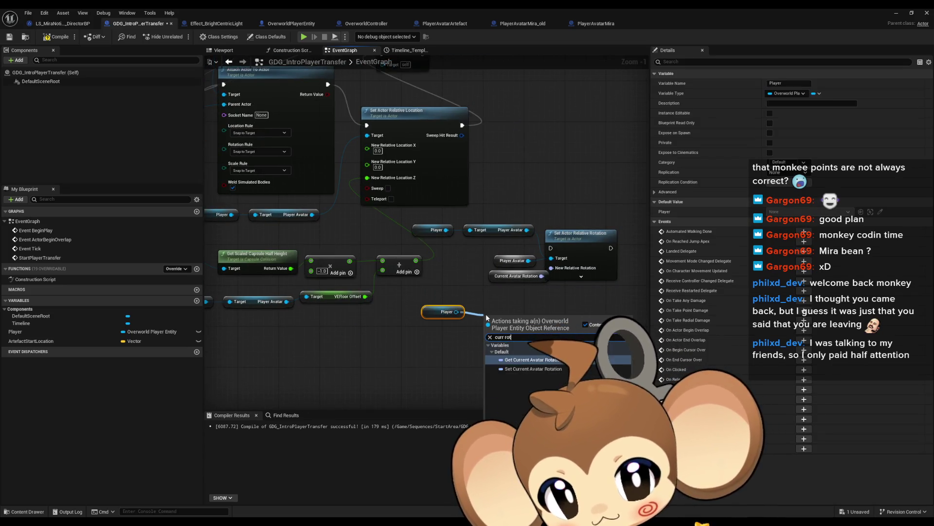
pyautogui.press('Return')
pyautogui.moveTo(565, 317)
pyautogui.mouseDown()
pyautogui.moveTo(551, 268)
pyautogui.moveTo(488, 254)
pyautogui.mouseUp()
pyautogui.press('Delete')
# - Chain execution: set relative location, then set relative rotation, then Destroy Actor
pyautogui.moveTo(610, 248)
pyautogui.mouseDown()
pyautogui.moveTo(516, 178)
pyautogui.moveTo(382, 198)
pyautogui.mouseUp()
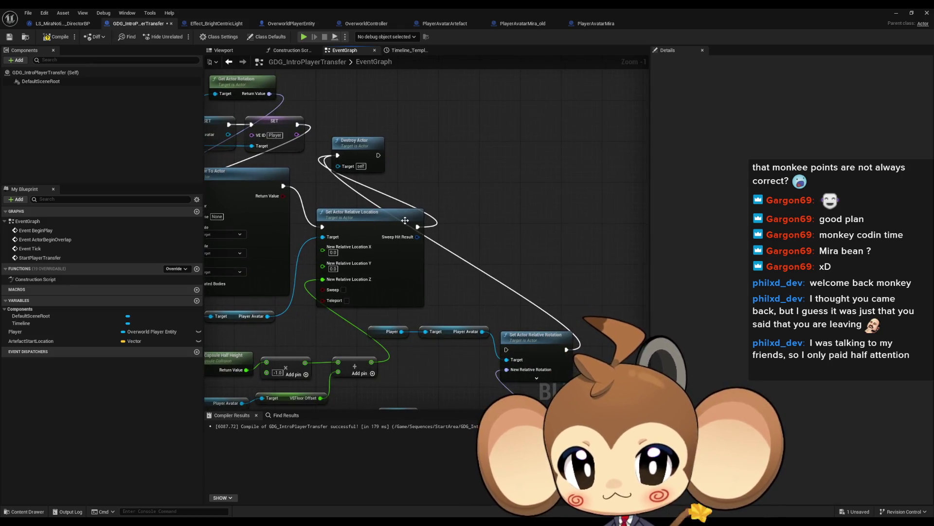
pyautogui.moveTo(416, 228); pyautogui.dragTo(506, 349)
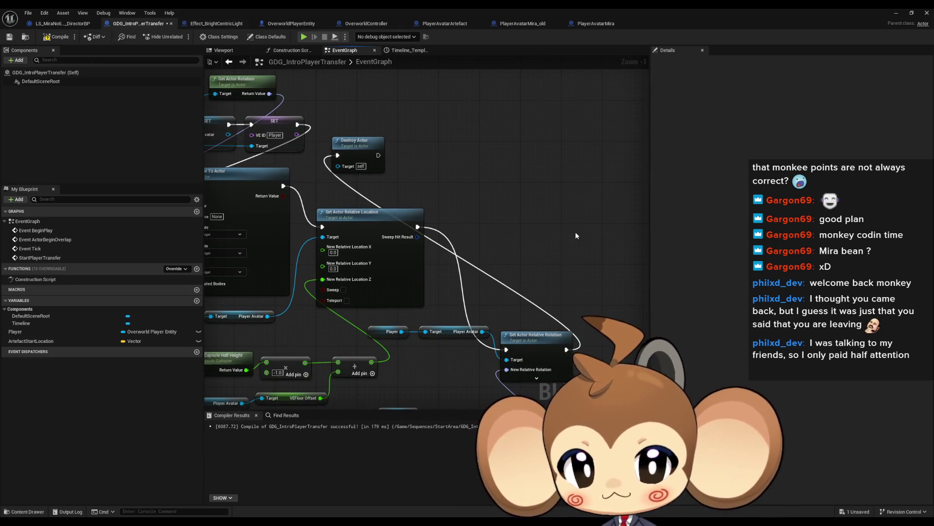
pyautogui.click(897, 14)
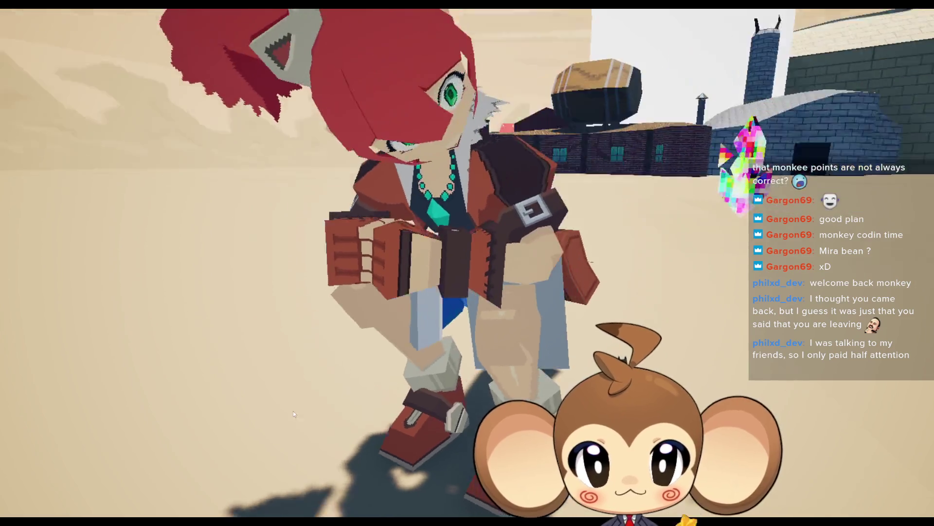
# - Orbit the camera around the character in the game and leave immersive fullscreen with F11
pyautogui.scroll(-5, 272, 393)
pyautogui.moveTo(272, 394)
pyautogui.mouseDown()
pyautogui.moveTo(54, 407)
pyautogui.moveTo(25, 246)
pyautogui.moveTo(369, 293)
pyautogui.moveTo(232, 334)
pyautogui.moveTo(516, 374)
pyautogui.moveTo(818, 438)
pyautogui.mouseUp()
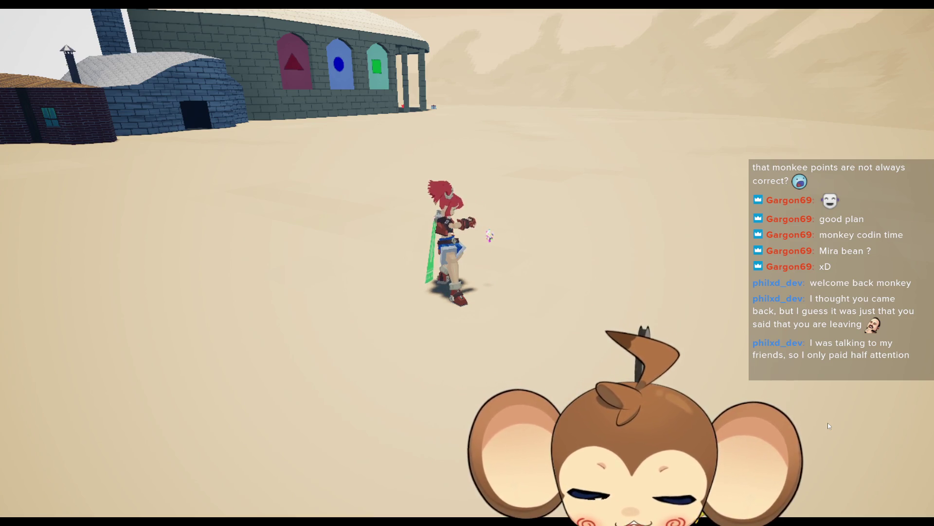
pyautogui.press('F11')
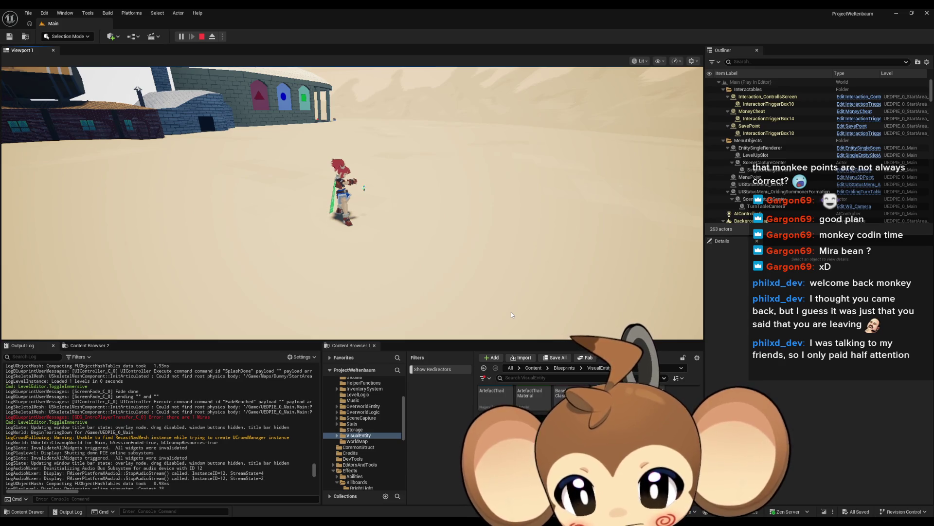
# - End the play session and restore the GDG_IntroPlayerTransfer Blueprint window to a smaller size
pyautogui.click(201, 67)
pyautogui.press('Escape')
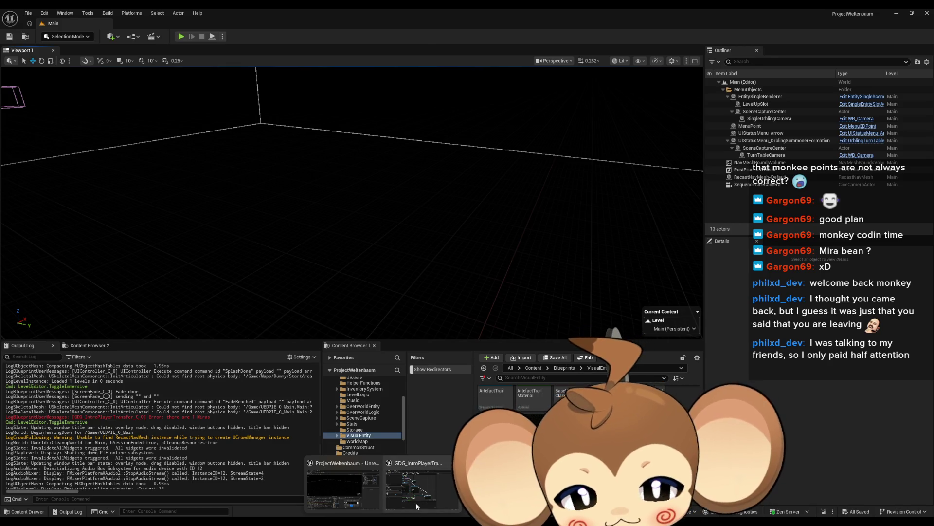
pyautogui.click(416, 502)
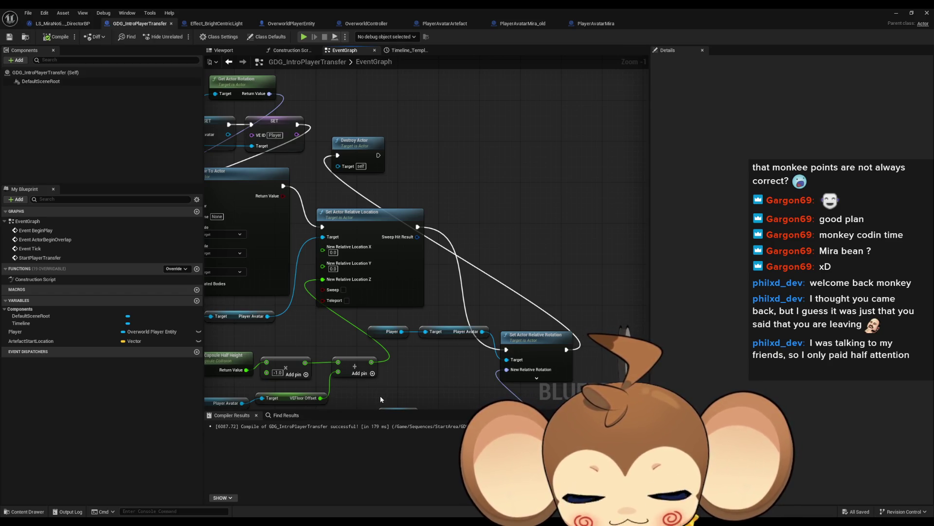
pyautogui.moveTo(392, 360); pyautogui.dragTo(397, 346)
pyautogui.doubleClick(420, 7)
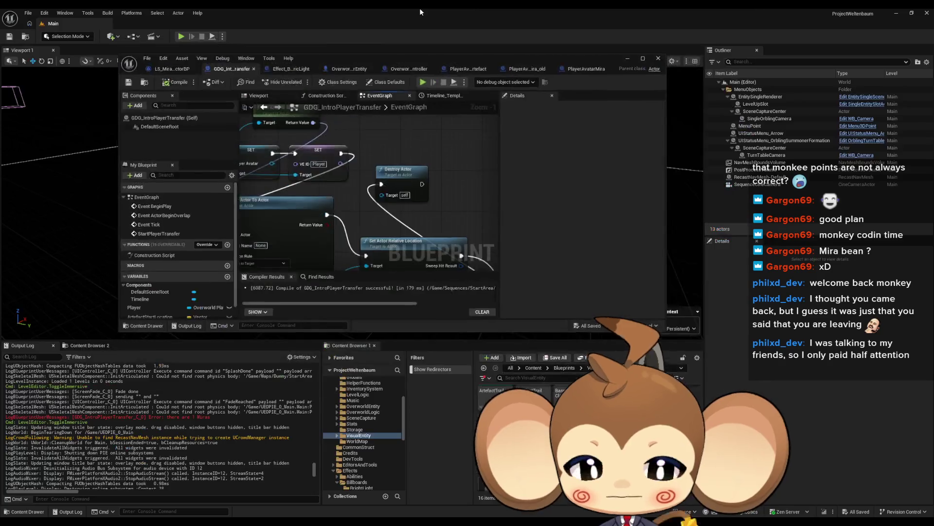
# - Open IssueBoard from the Content folder, then show InputRouter's OverworldInputPressed graph full screen
pyautogui.click(533, 367)
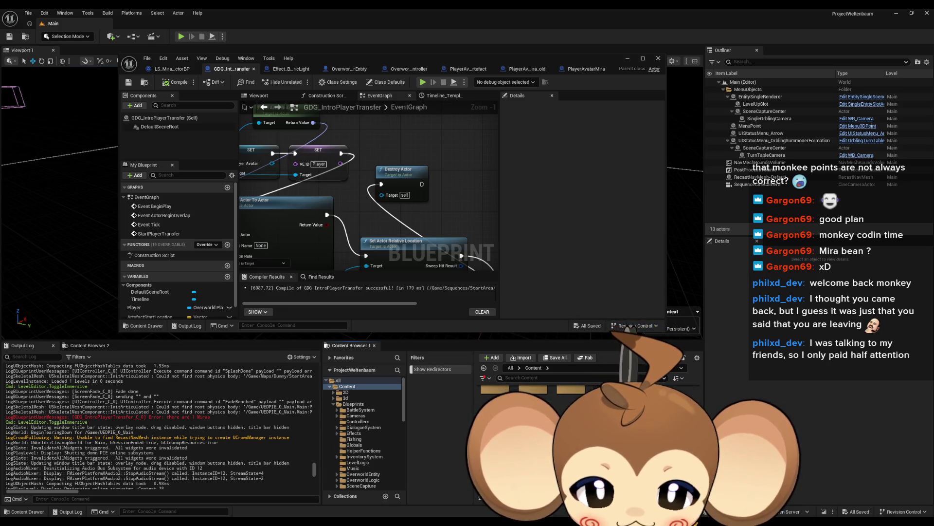
pyautogui.doubleClick(532, 404)
pyautogui.doubleClick(398, 58)
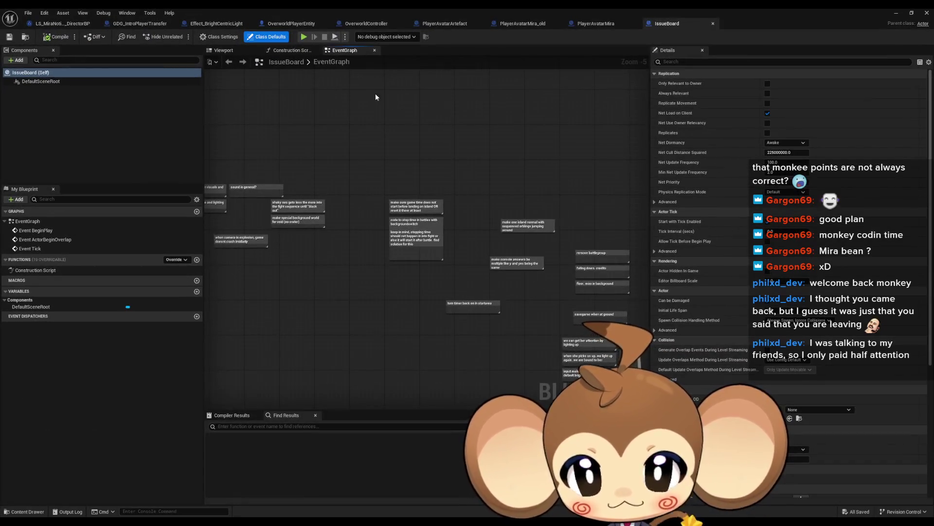
pyautogui.doubleClick(288, 8)
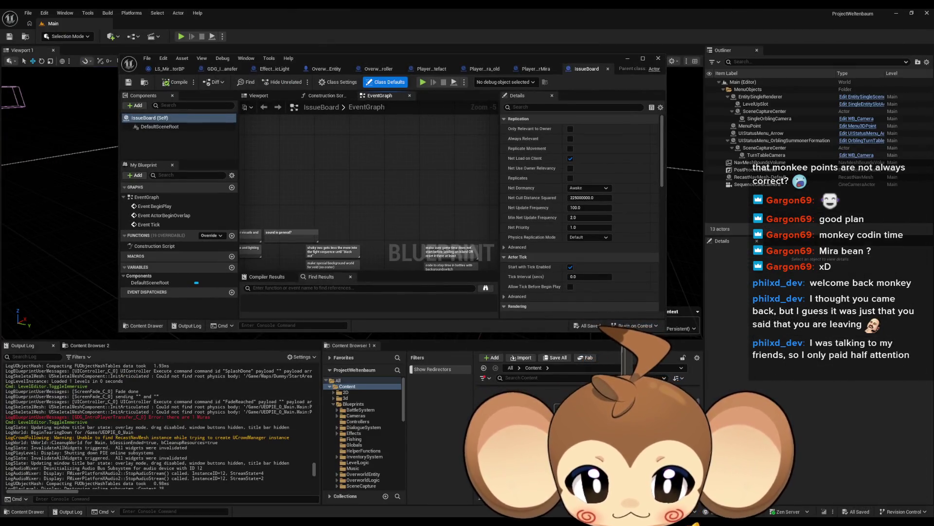
pyautogui.scroll(-1, 533, 404)
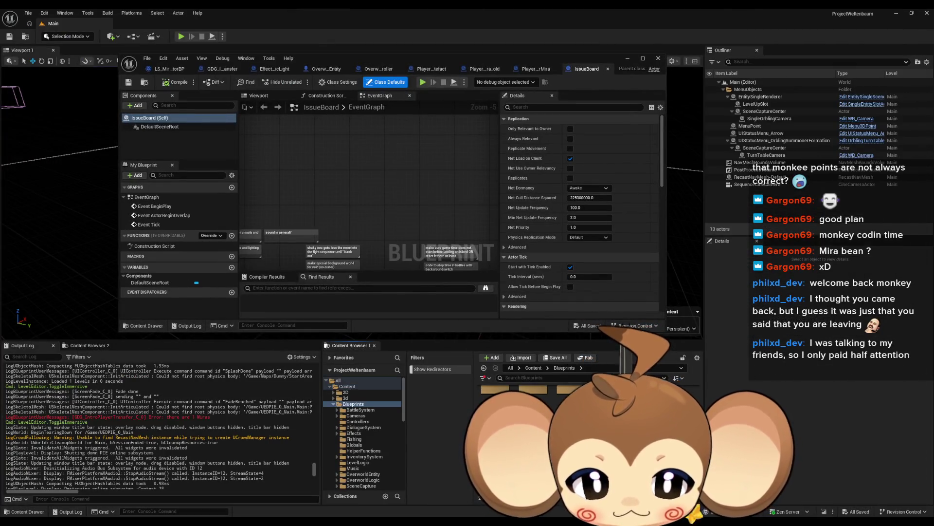
pyautogui.doubleClick(403, 57)
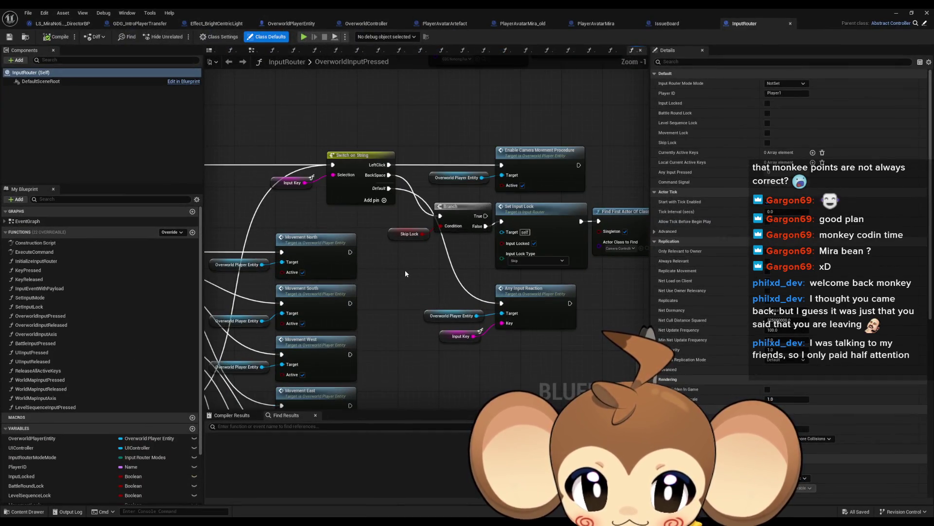
# - Inspect OverworldInputPressed's Switch on String, Branch, MovementLock and Movement East nodes
pyautogui.moveTo(409, 282)
pyautogui.mouseDown()
pyautogui.moveTo(575, 362)
pyautogui.moveTo(506, 356)
pyautogui.mouseUp()
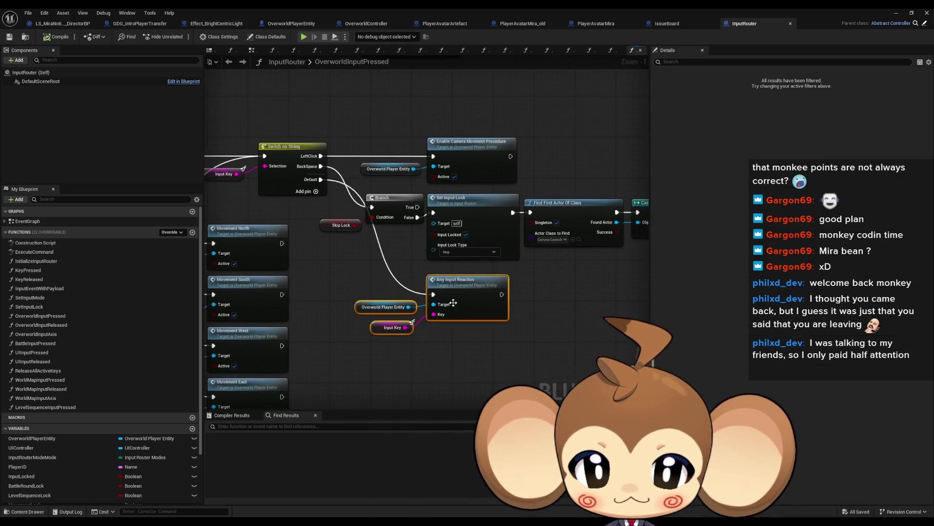
pyautogui.moveTo(330, 246); pyautogui.dragTo(591, 262)
pyautogui.moveTo(513, 226); pyautogui.dragTo(477, 199)
pyautogui.moveTo(470, 165)
pyautogui.mouseDown()
pyautogui.moveTo(475, 158)
pyautogui.moveTo(643, 243)
pyautogui.mouseUp()
pyautogui.moveTo(364, 224); pyautogui.dragTo(364, 224)
pyautogui.moveTo(647, 201); pyautogui.dragTo(451, 193)
pyautogui.moveTo(545, 199)
pyautogui.mouseDown()
pyautogui.moveTo(417, 181)
pyautogui.moveTo(599, 199)
pyautogui.mouseUp()
pyautogui.scroll(-3, 409, 219)
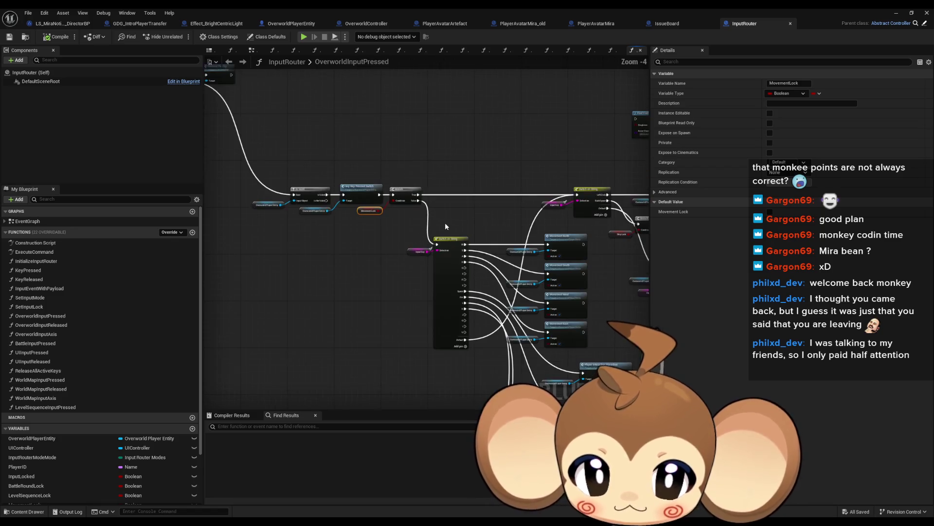
pyautogui.scroll(2, 541, 205)
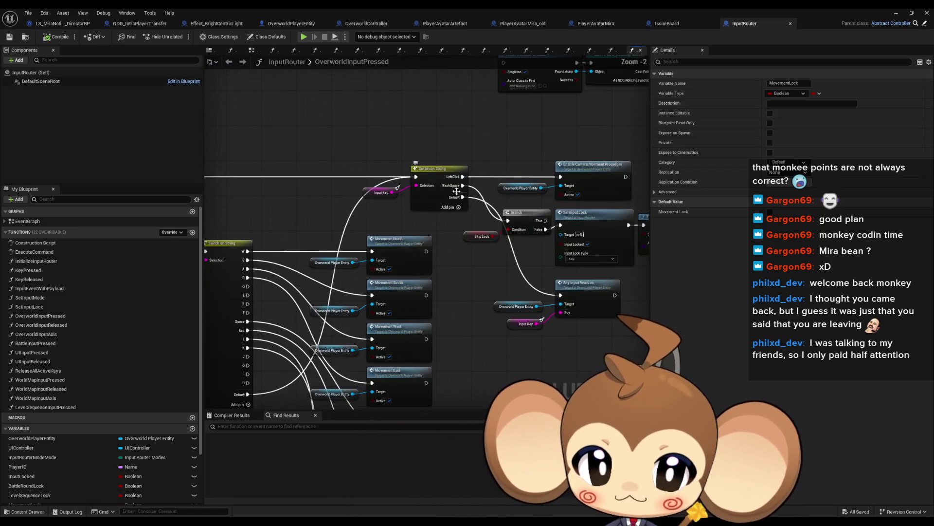
pyautogui.moveTo(482, 215); pyautogui.dragTo(437, 220)
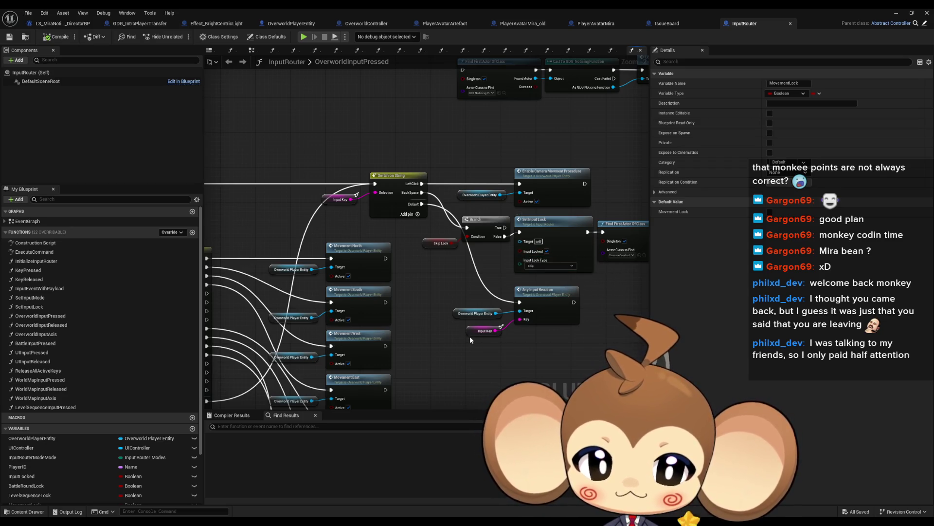
pyautogui.scroll(2, 465, 335)
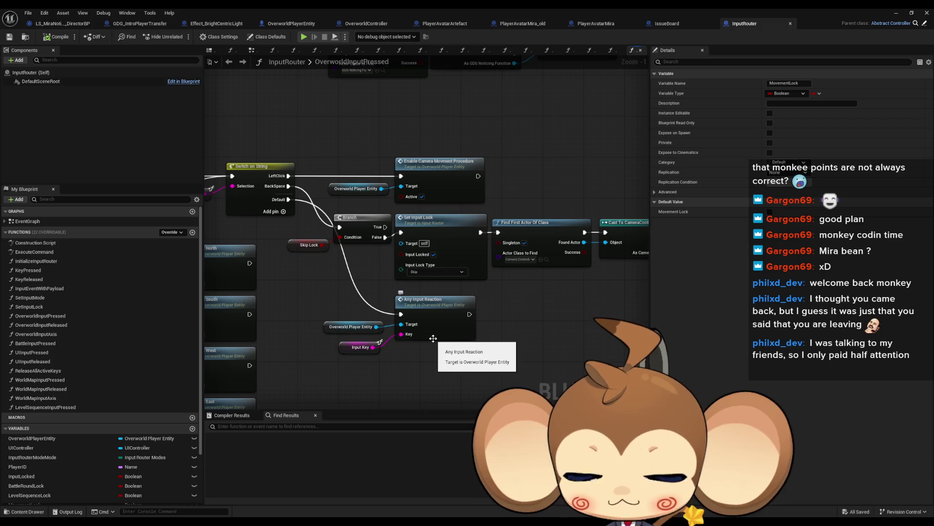
pyautogui.moveTo(469, 334)
pyautogui.mouseDown()
pyautogui.moveTo(477, 316)
pyautogui.moveTo(669, 293)
pyautogui.moveTo(700, 300)
pyautogui.moveTo(450, 278)
pyautogui.mouseUp()
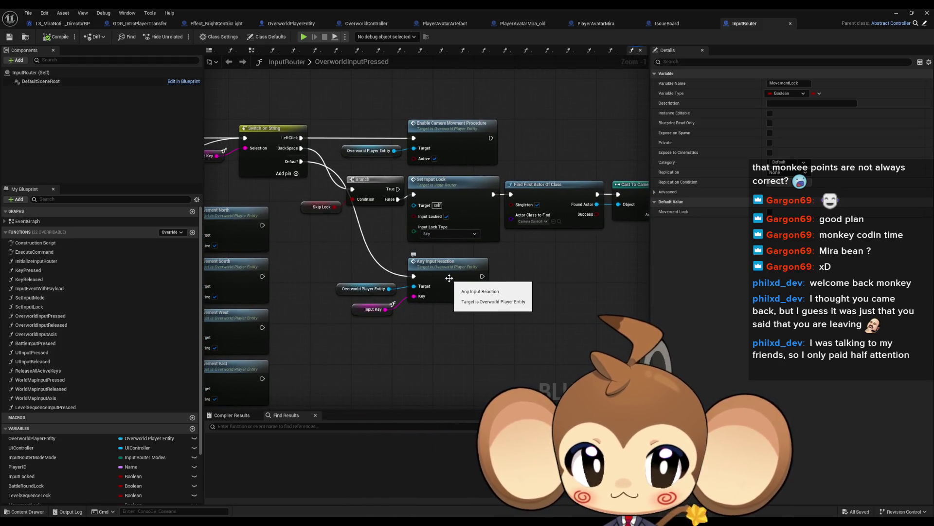
# - Open the Any Input Reaction function definition, then return to OverworldInputPressed
pyautogui.doubleClick(449, 278)
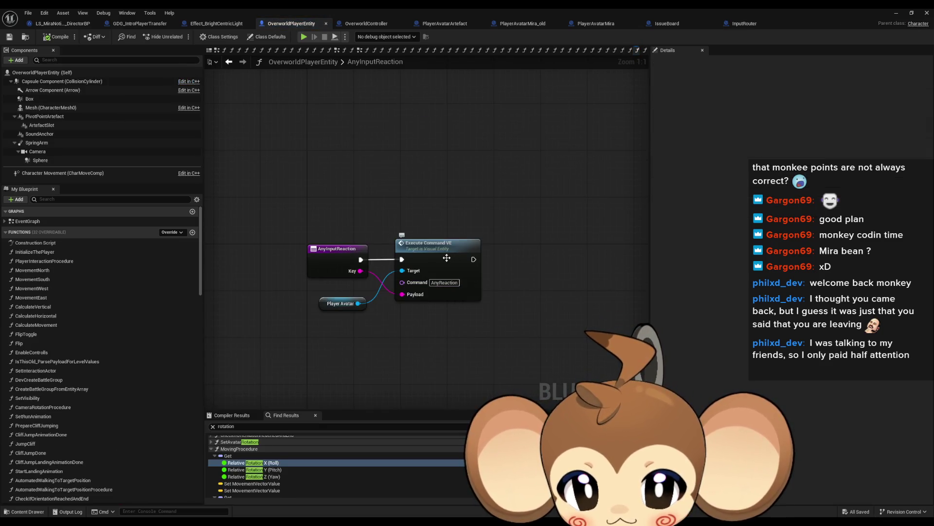
pyautogui.moveTo(490, 313); pyautogui.dragTo(490, 314)
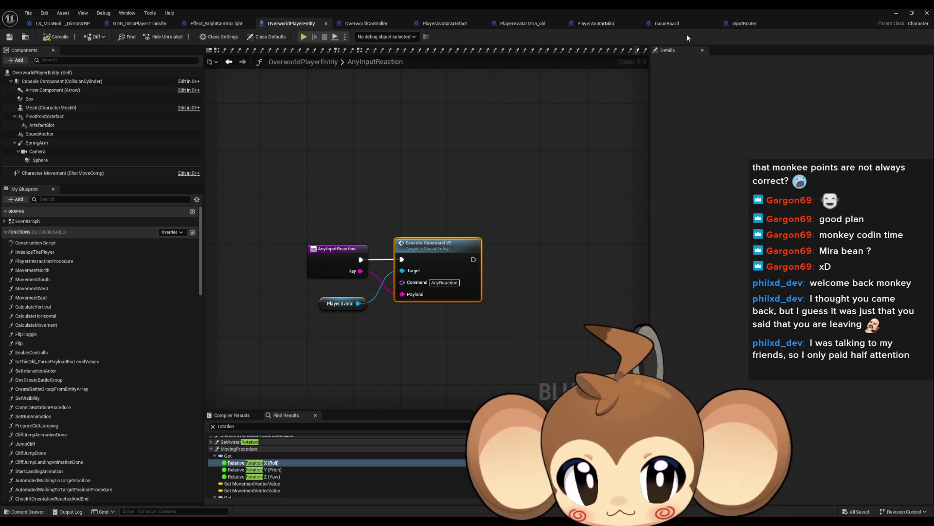
pyautogui.click(228, 62)
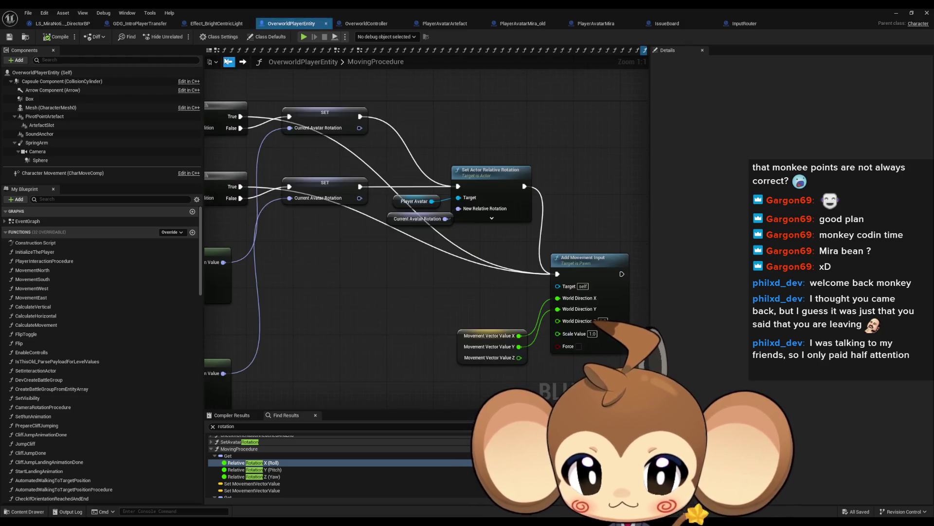
pyautogui.click(241, 62)
pyautogui.click(242, 62)
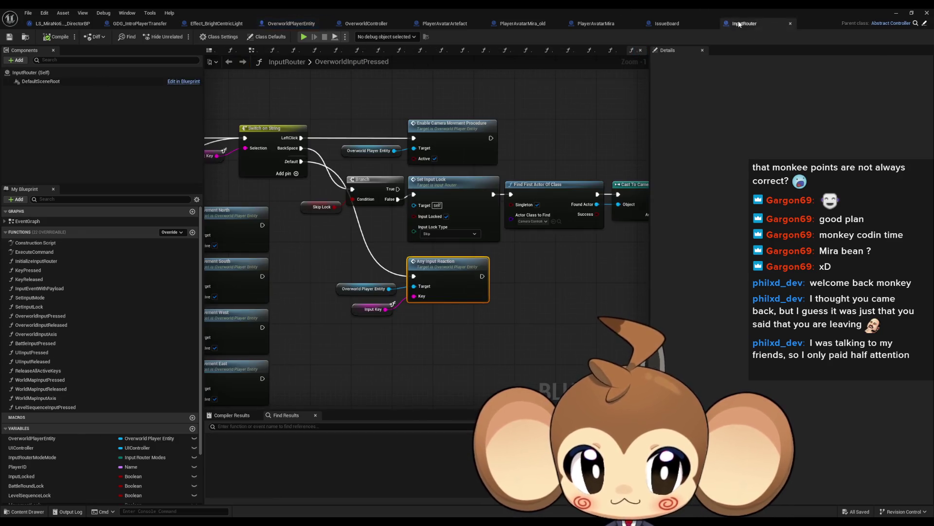
pyautogui.moveTo(337, 248); pyautogui.dragTo(536, 342)
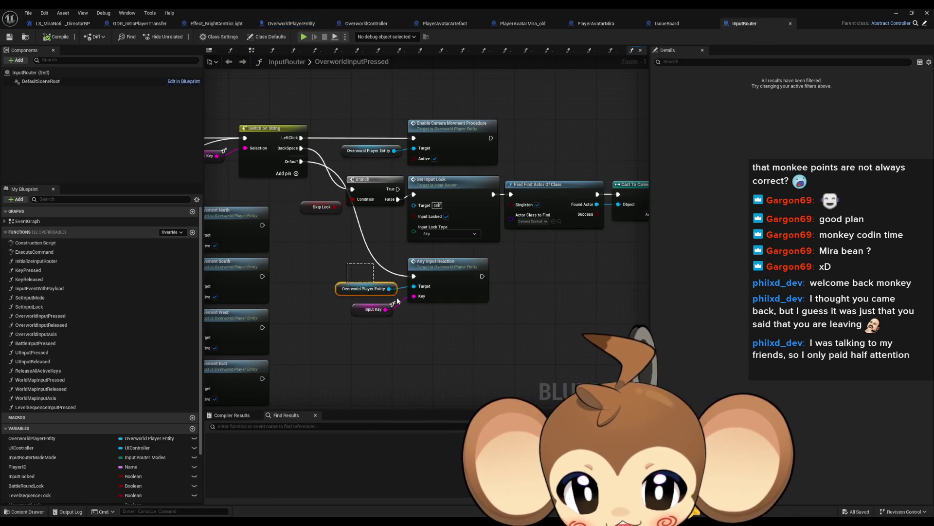
# - Find MovementLock references by class member, then go back to GDG_IntroPlayerTransfer
pyautogui.scroll(-2, 356, 339)
pyautogui.moveTo(355, 339); pyautogui.dragTo(550, 349)
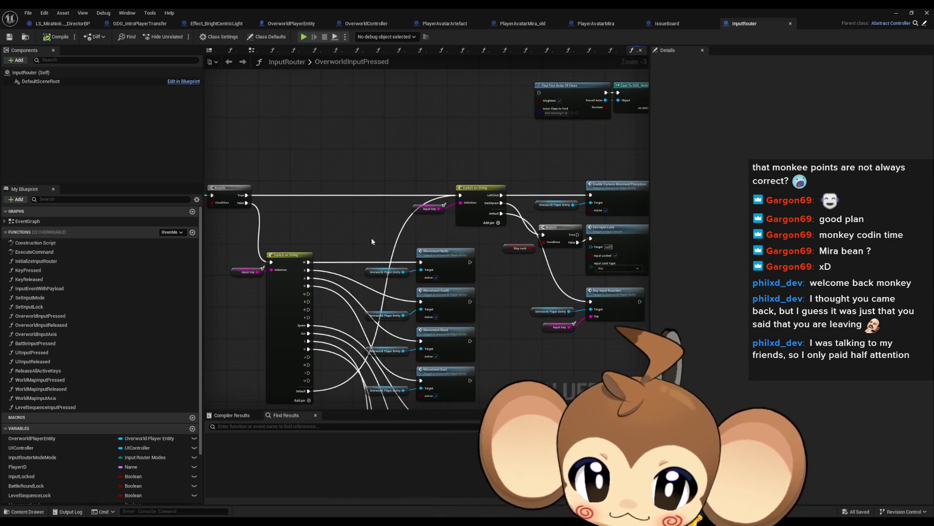
pyautogui.scroll(2, 352, 241)
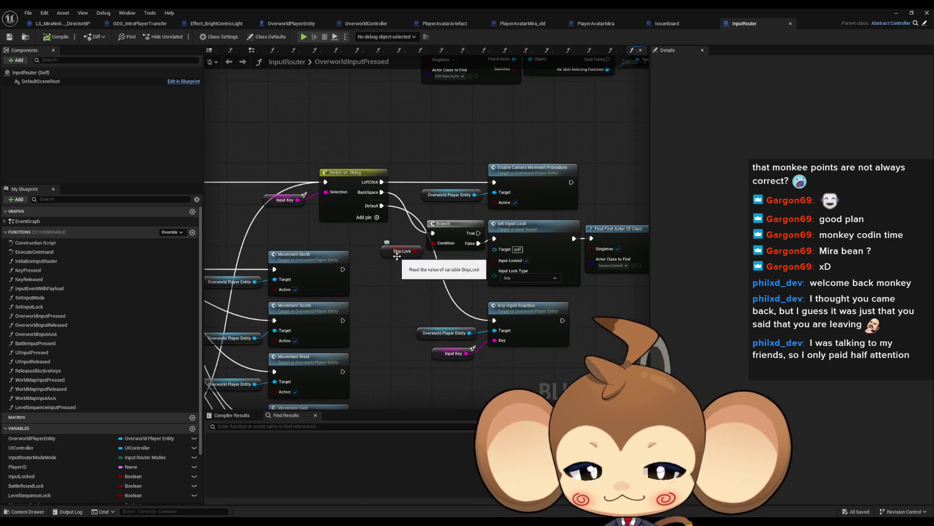
pyautogui.scroll(-1, 401, 302)
pyautogui.moveTo(263, 179)
pyautogui.mouseDown()
pyautogui.moveTo(379, 305)
pyautogui.moveTo(433, 305)
pyautogui.moveTo(396, 284)
pyautogui.mouseUp()
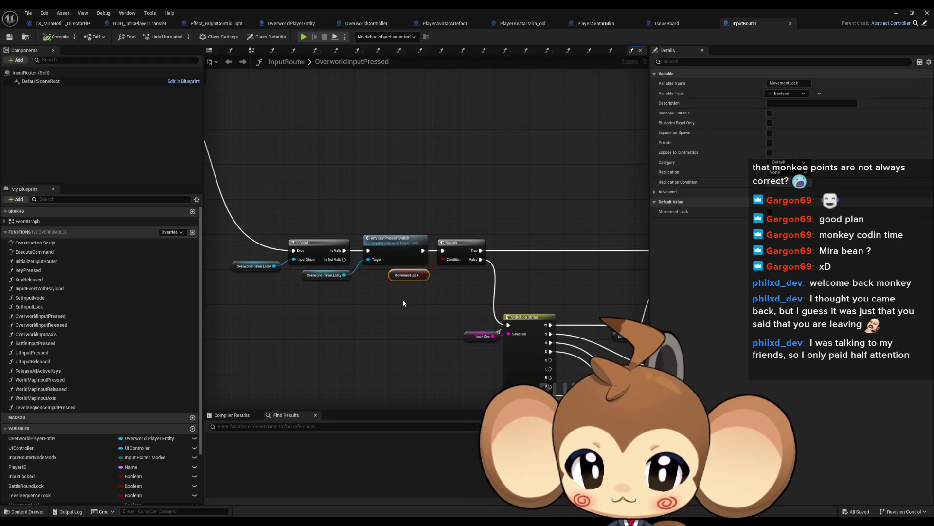
pyautogui.rightClick(391, 276)
pyautogui.moveTo(438, 346)
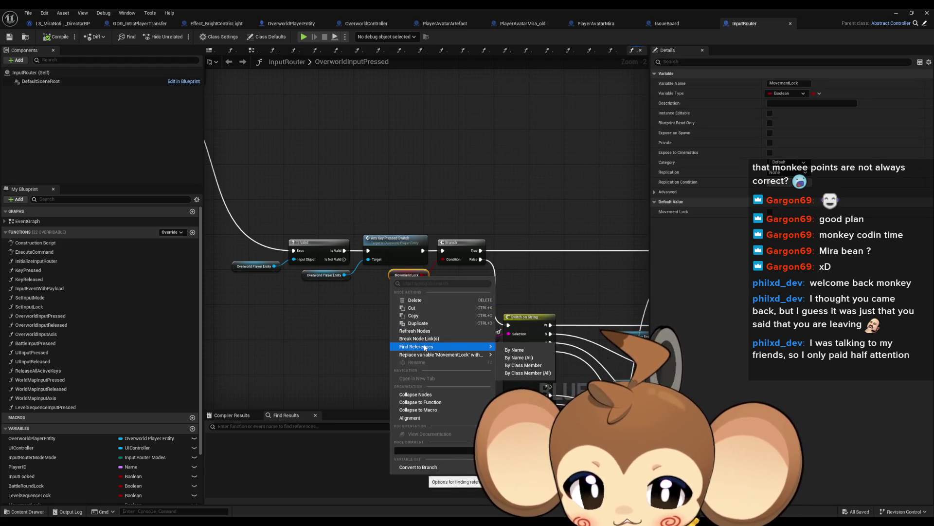
pyautogui.click(514, 366)
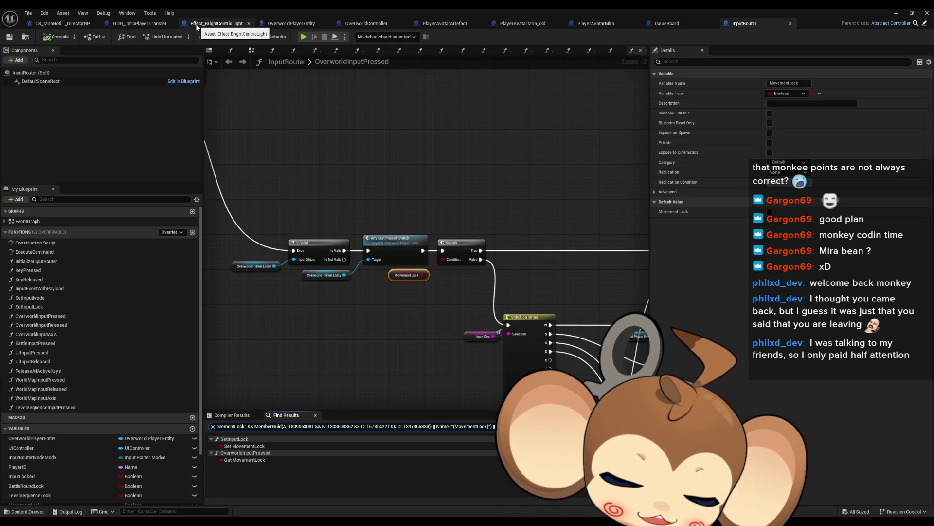
pyautogui.click(134, 27)
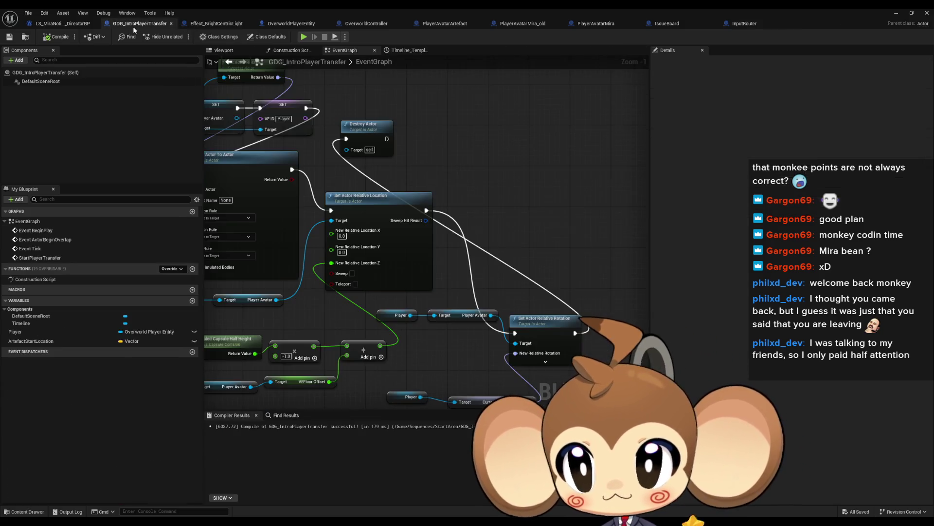
# - Add Get Input Router and a Set Input Lock node with lock type Movement
pyautogui.moveTo(359, 149)
pyautogui.mouseDown()
pyautogui.moveTo(341, 181)
pyautogui.moveTo(586, 152)
pyautogui.mouseUp()
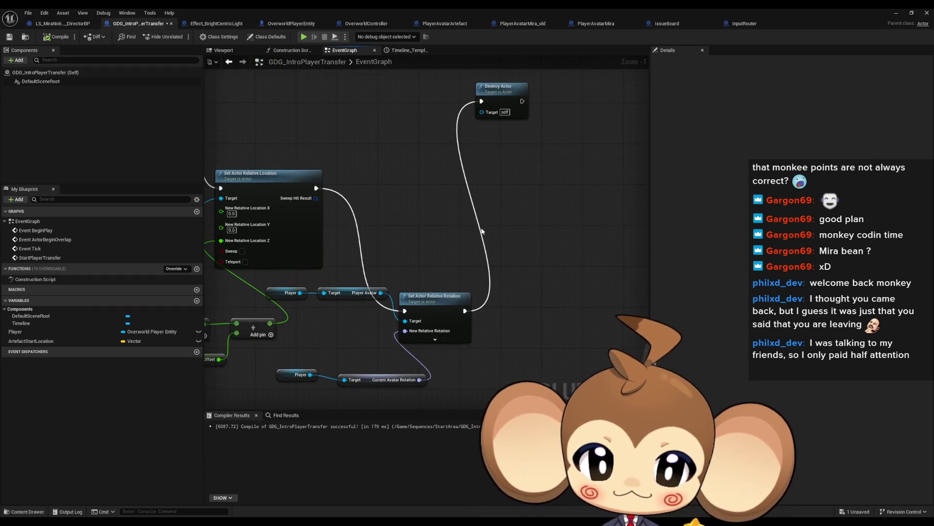
pyautogui.rightClick(482, 231)
pyautogui.write('get')
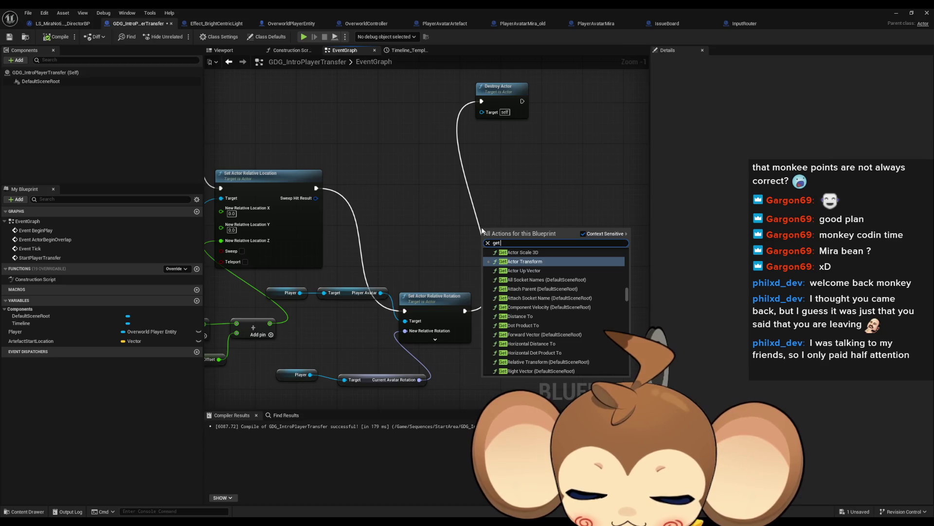
pyautogui.write(' inp router')
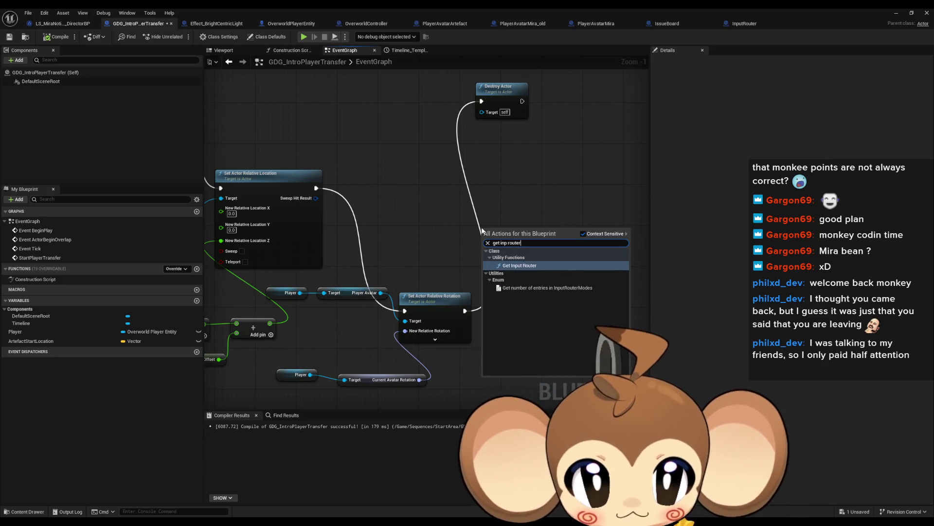
pyautogui.press('Return')
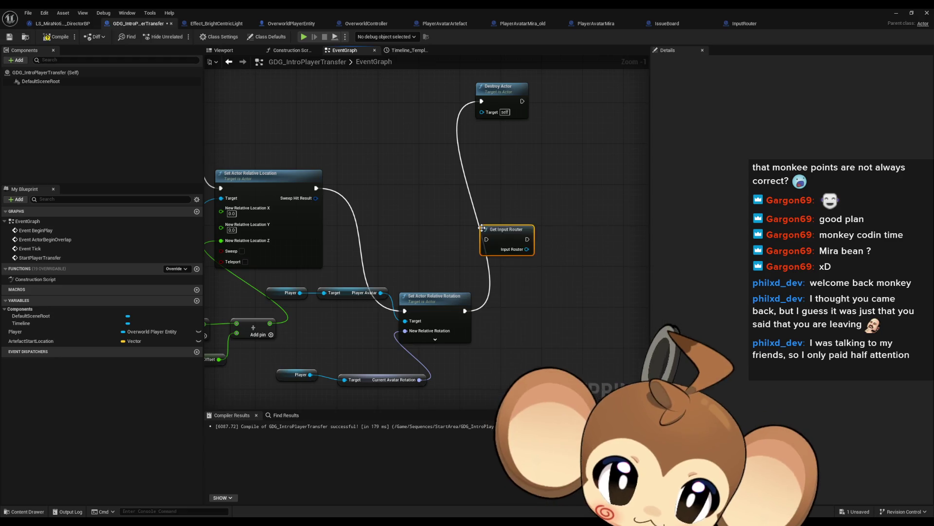
pyautogui.moveTo(466, 257); pyautogui.dragTo(493, 254)
pyautogui.write('lock')
pyautogui.click(571, 295)
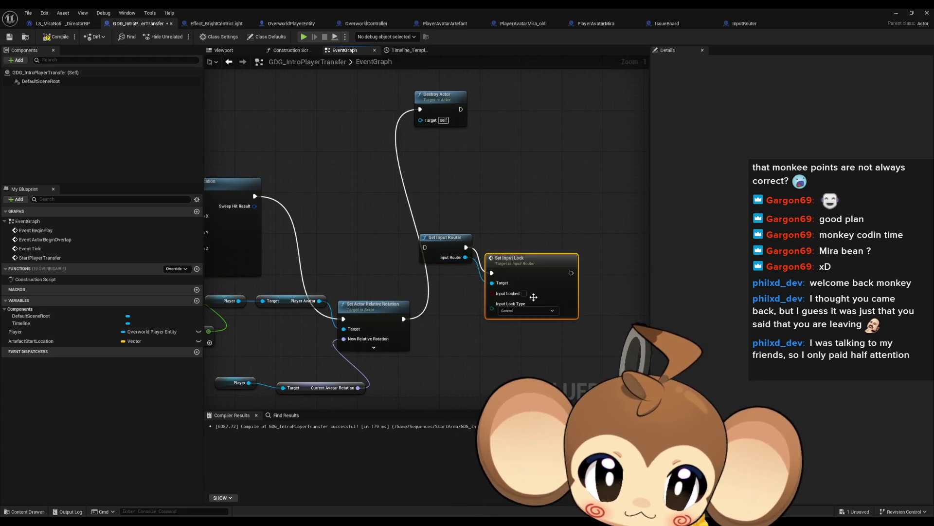
pyautogui.click(518, 313)
pyautogui.click(523, 343)
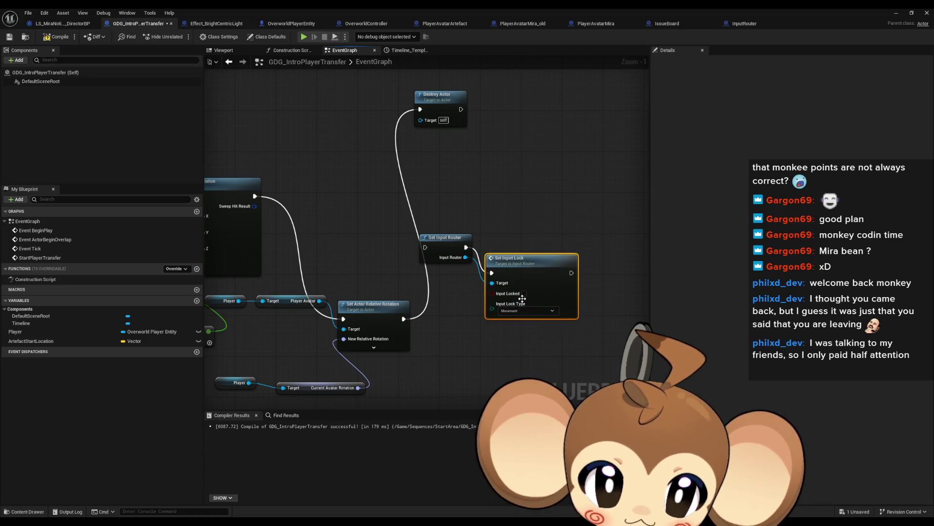
# - Wire Set Input Lock's execution and route Set Actor Relative Rotation into Get Input Router
pyautogui.moveTo(506, 272); pyautogui.dragTo(516, 242)
pyautogui.moveTo(572, 247)
pyautogui.mouseDown()
pyautogui.moveTo(626, 277)
pyautogui.moveTo(420, 109)
pyautogui.mouseUp()
pyautogui.moveTo(426, 247); pyautogui.dragTo(403, 318)
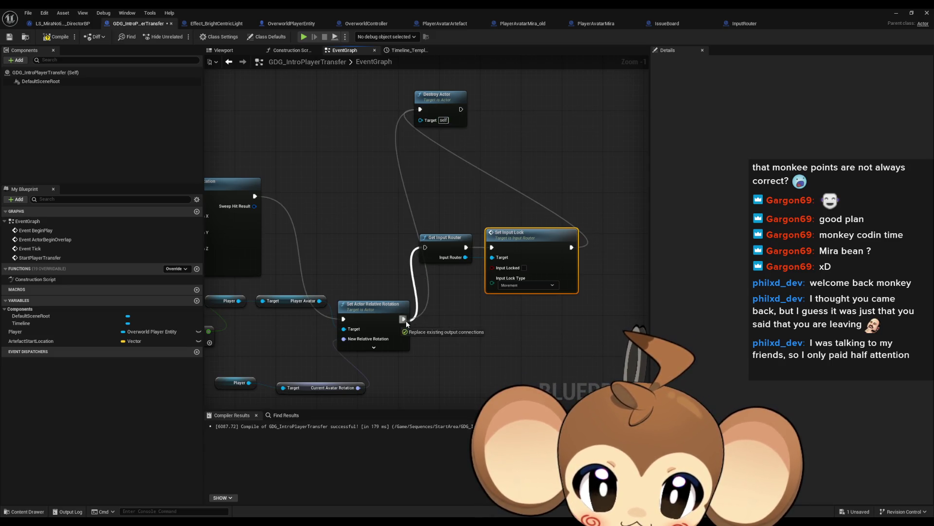
pyautogui.click(898, 12)
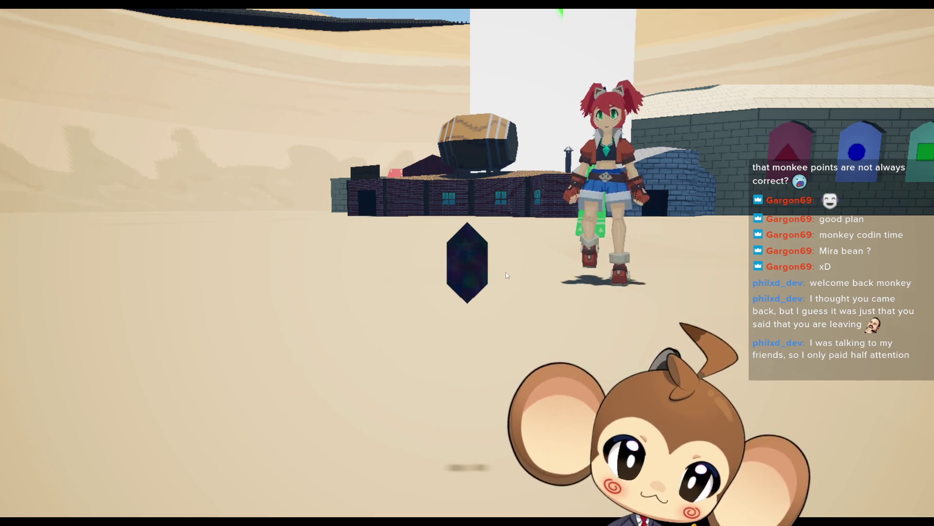
# - Walk Mira toward the camera in the running game
pyautogui.press('s')
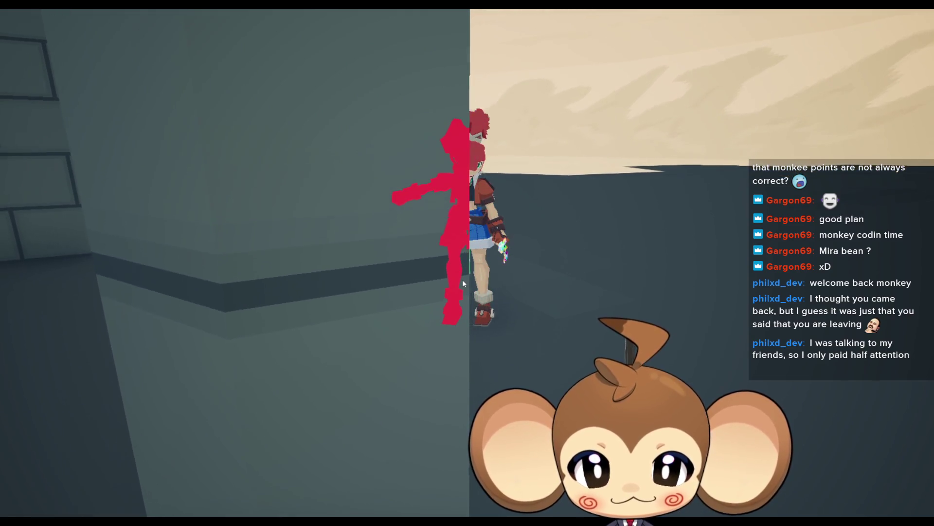
# - Zoom, tilt and orbit the game camera to frame Mira beside the pillar
pyautogui.scroll(-3, 462, 280)
pyautogui.moveTo(565, 283); pyautogui.dragTo(556, 184)
pyautogui.moveTo(561, 152)
pyautogui.mouseDown()
pyautogui.moveTo(754, 150)
pyautogui.moveTo(517, 143)
pyautogui.moveTo(755, 151)
pyautogui.moveTo(654, 153)
pyautogui.moveTo(495, 180)
pyautogui.moveTo(355, 249)
pyautogui.moveTo(401, 215)
pyautogui.mouseUp()
# - Walk Mira back, left across the courtyard, then run toward the distant buildings
pyautogui.press('s')
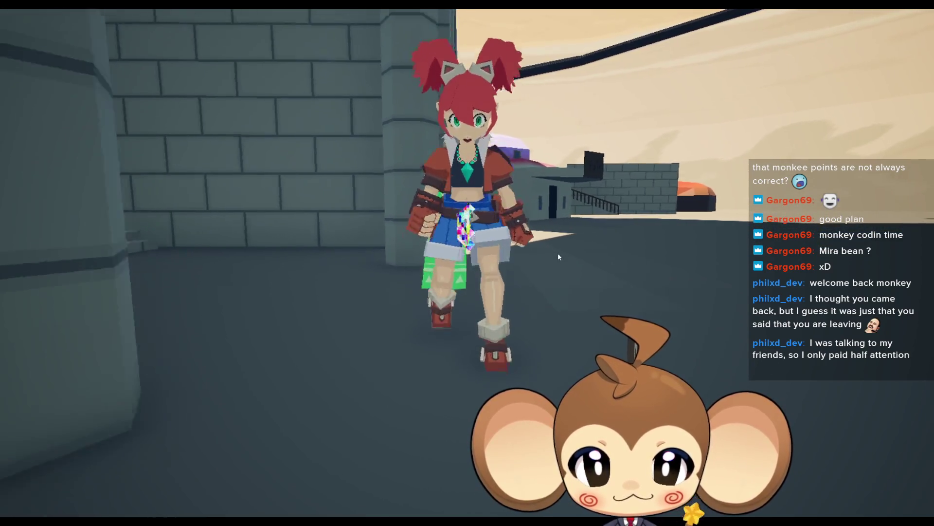
pyautogui.press('a')
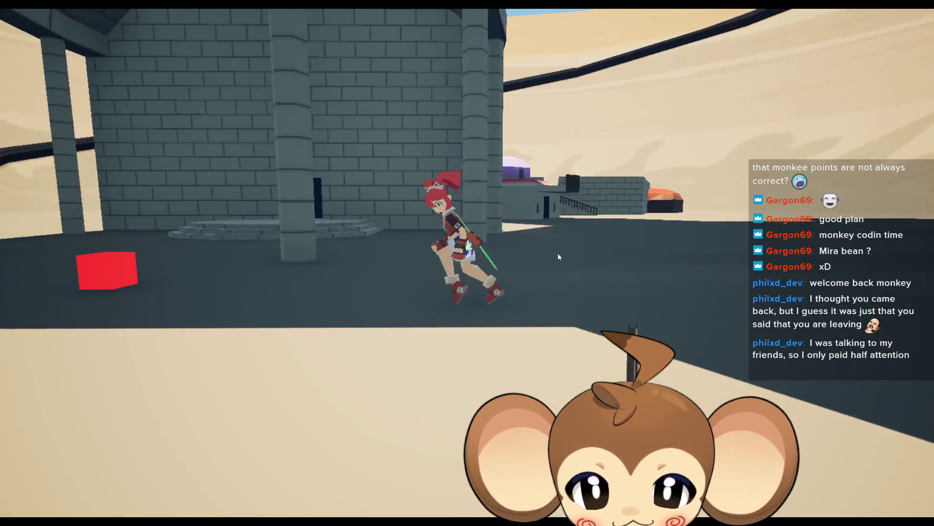
pyautogui.press('w')
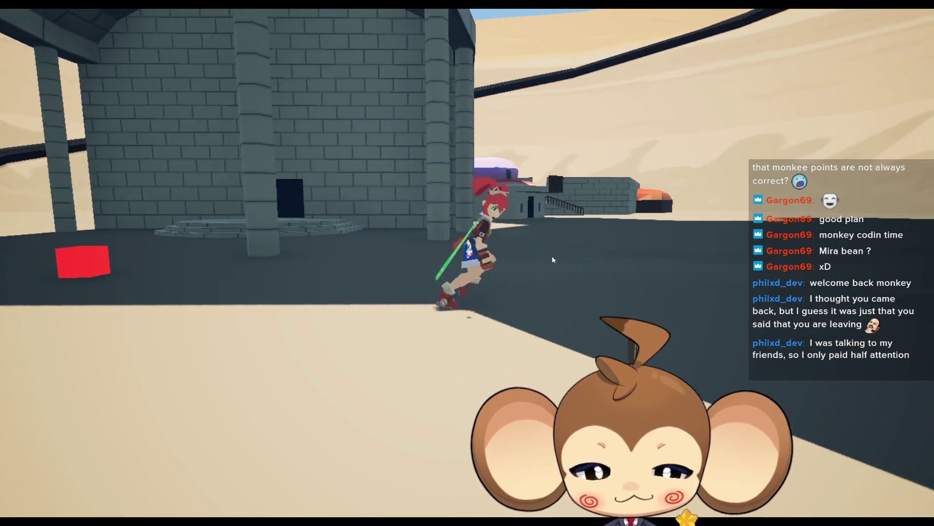
pyautogui.moveTo(520, 264); pyautogui.dragTo(523, 398)
pyautogui.moveTo(544, 318)
pyautogui.mouseDown()
pyautogui.moveTo(571, 311)
pyautogui.moveTo(565, 211)
pyautogui.mouseUp()
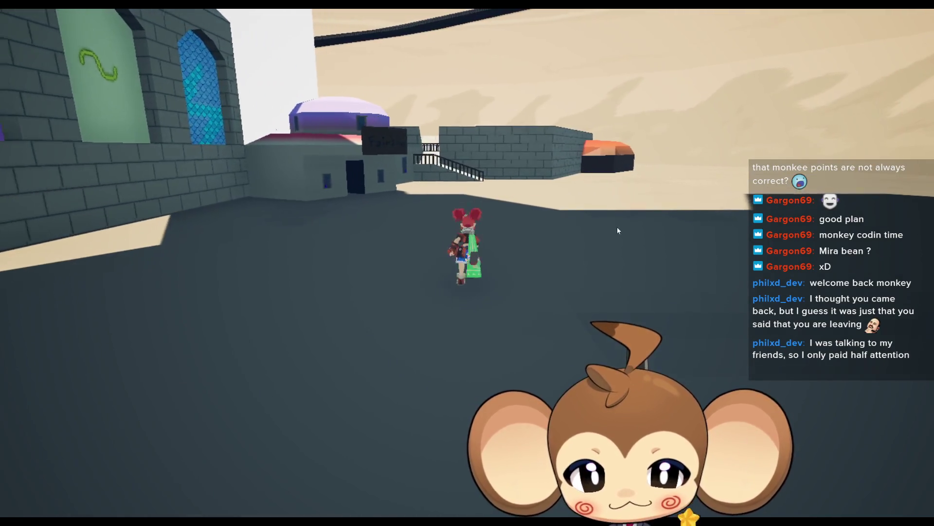
pyautogui.moveTo(650, 276)
pyautogui.mouseDown()
pyautogui.moveTo(485, 294)
pyautogui.moveTo(323, 278)
pyautogui.moveTo(668, 294)
pyautogui.moveTo(607, 306)
pyautogui.mouseUp()
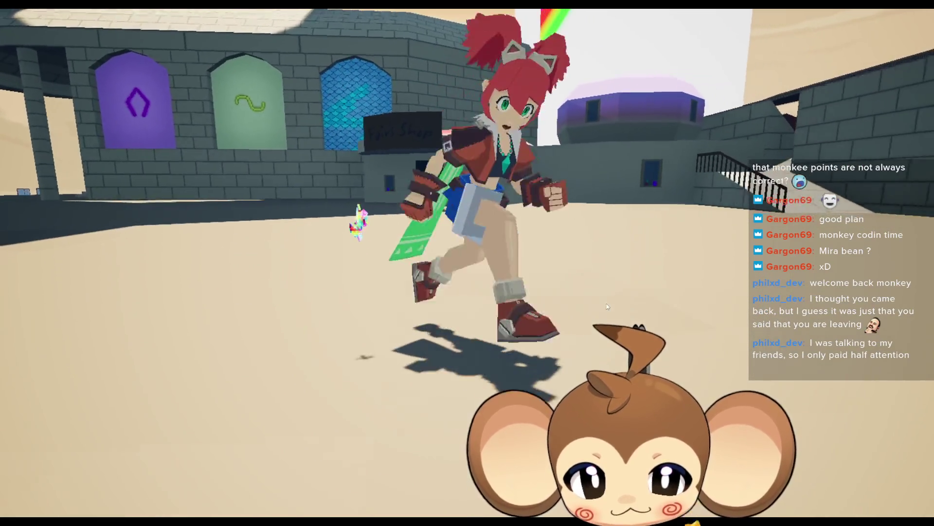
pyautogui.scroll(-3, 608, 306)
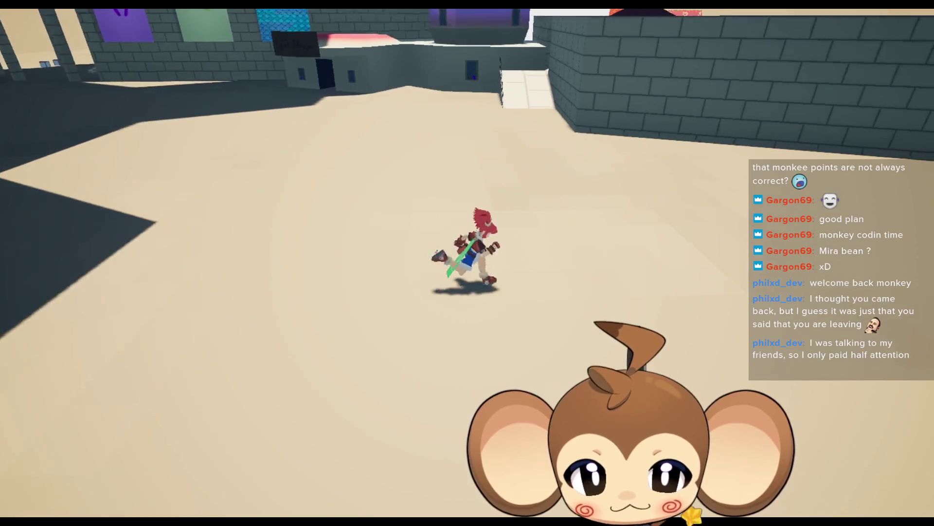
# - Turn Mira right and run her toward the stairs
pyautogui.press('d')
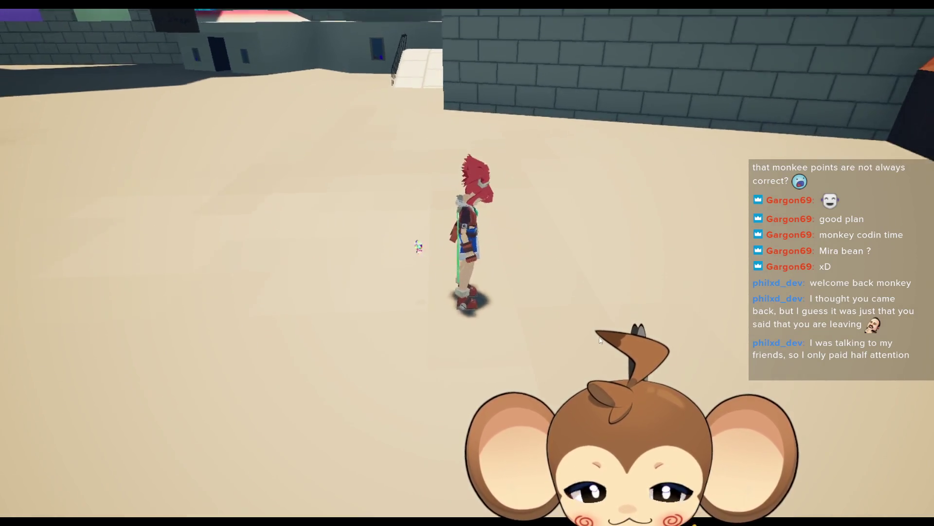
pyautogui.scroll(-3, 591, 341)
pyautogui.scroll(2, 592, 341)
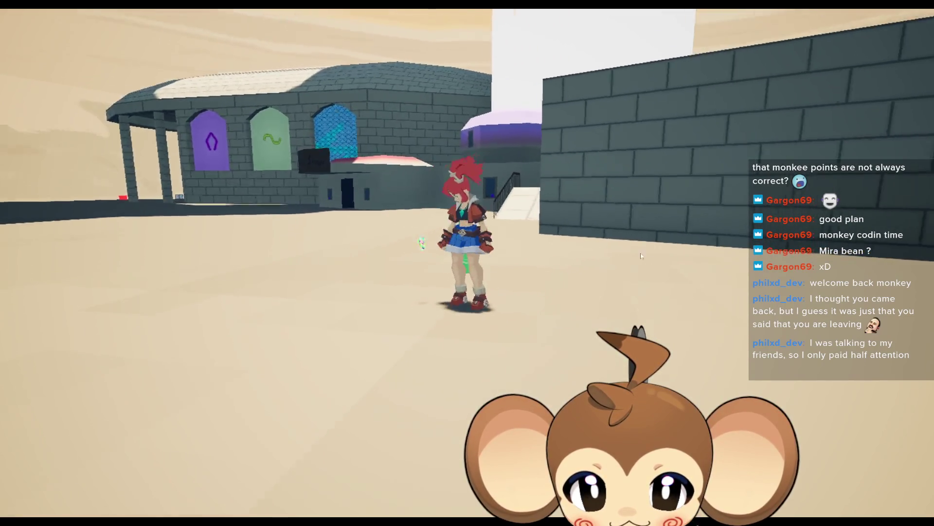
pyautogui.scroll(5, 632, 258)
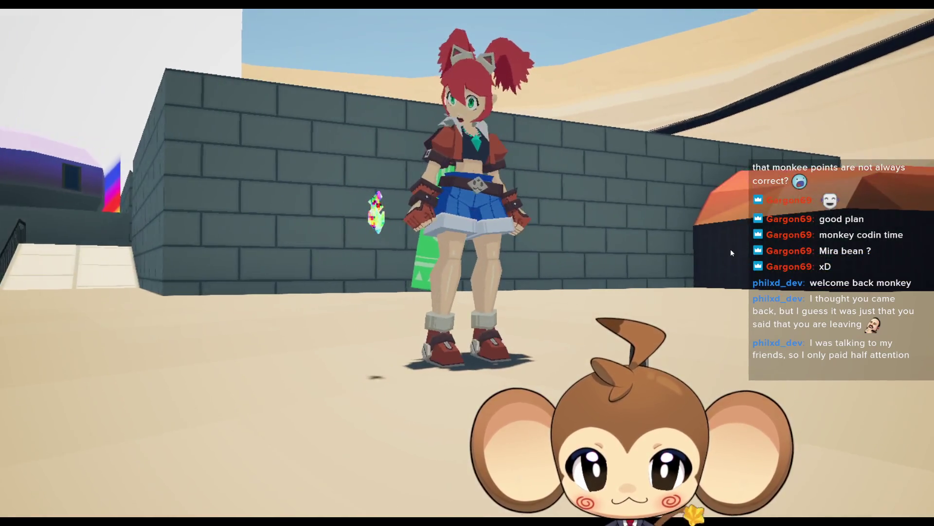
pyautogui.press('w')
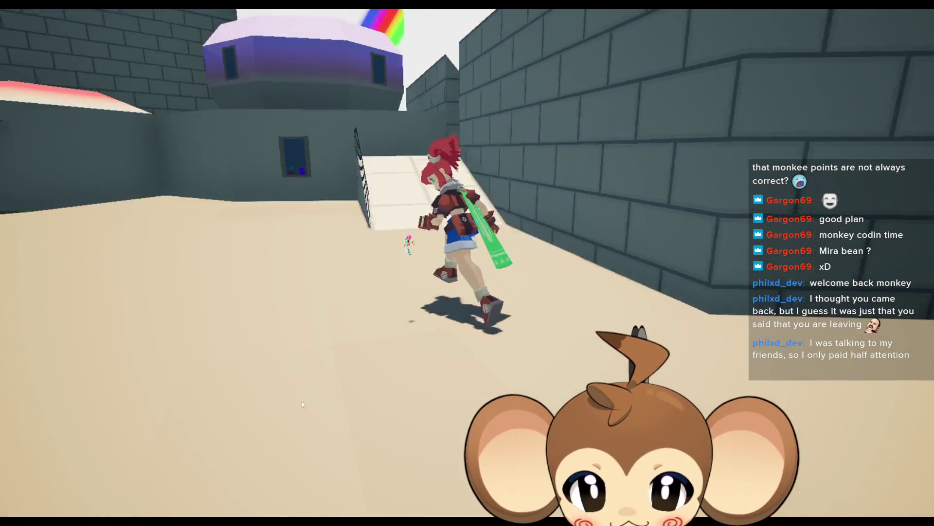
pyautogui.scroll(3, 464, 406)
pyautogui.scroll(-5, 463, 407)
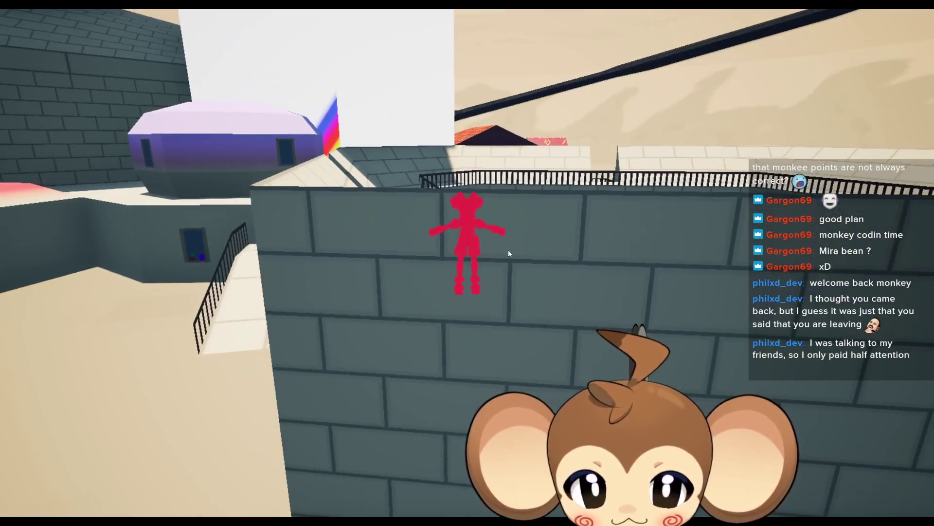
# - Run along the walkway, jump onto the sand, and swing the camera toward the red-roofed house
pyautogui.press('w')
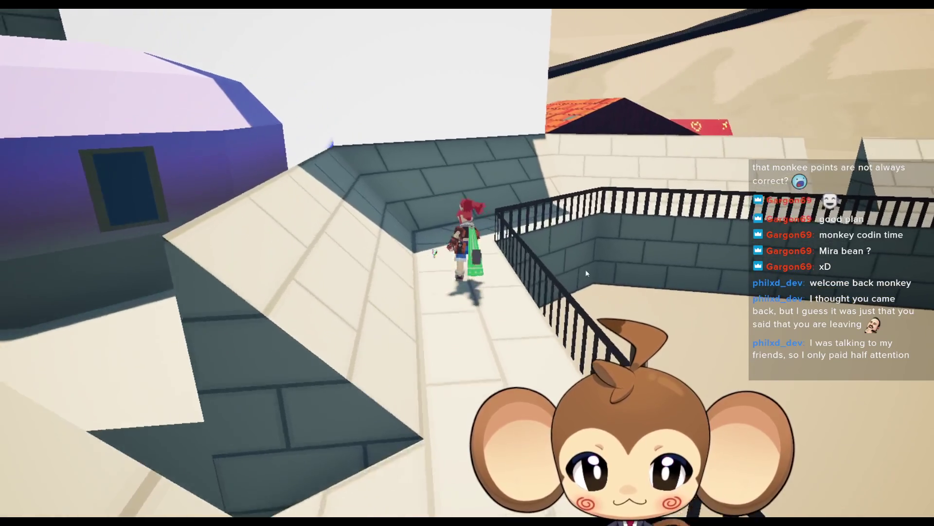
pyautogui.press('d')
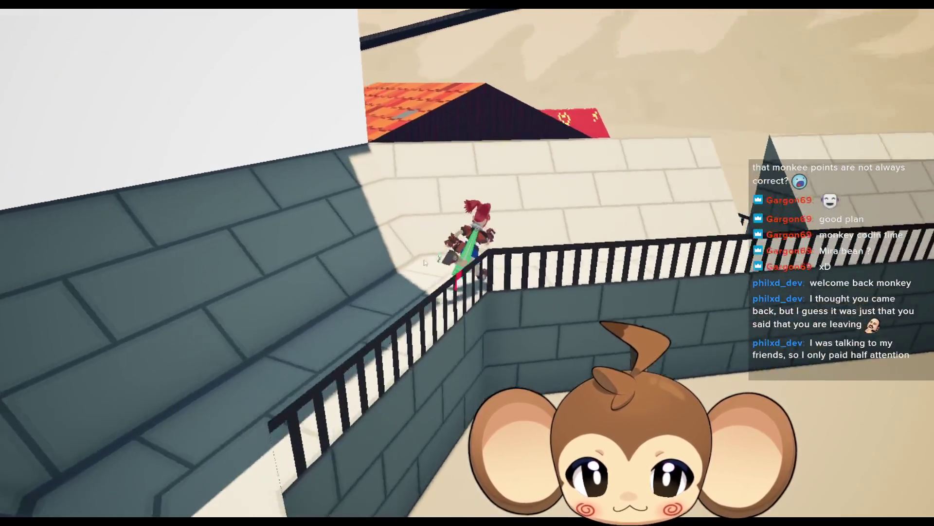
pyautogui.press('w')
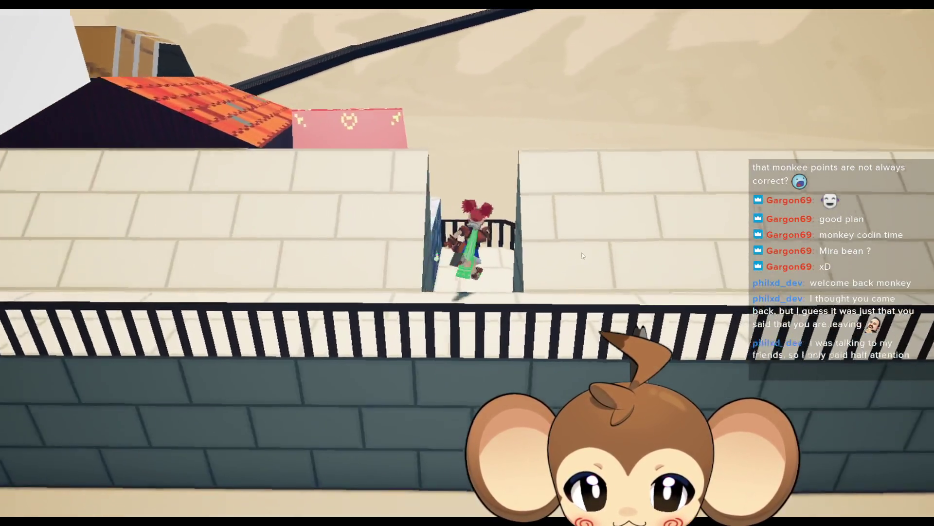
pyautogui.scroll(5, 571, 256)
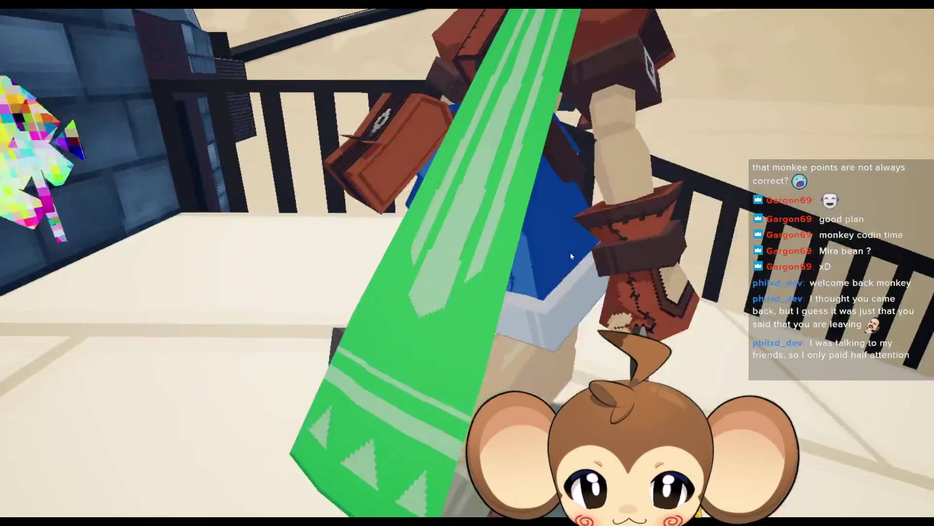
pyautogui.scroll(-5, 571, 255)
pyautogui.press('w')
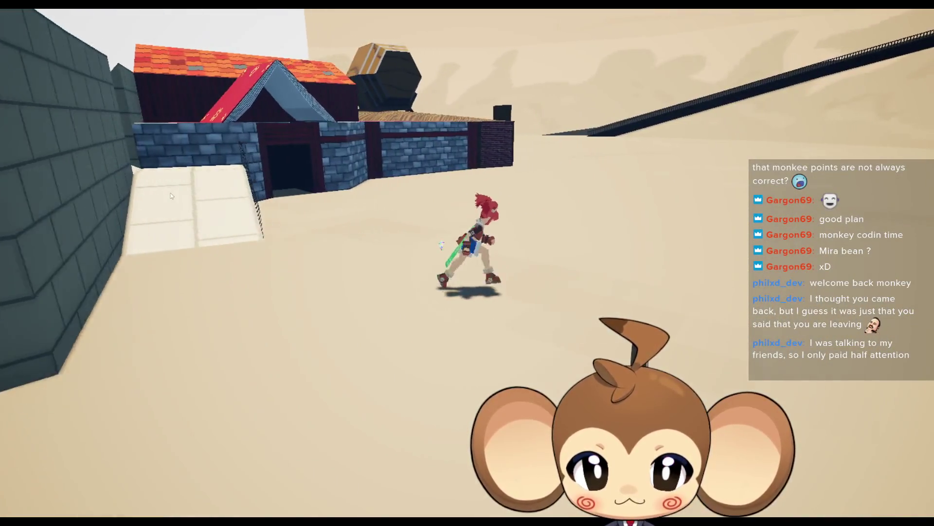
pyautogui.moveTo(171, 196)
pyautogui.mouseDown()
pyautogui.moveTo(468, 201)
pyautogui.moveTo(394, 226)
pyautogui.moveTo(584, 208)
pyautogui.moveTo(532, 215)
pyautogui.moveTo(561, 224)
pyautogui.mouseUp()
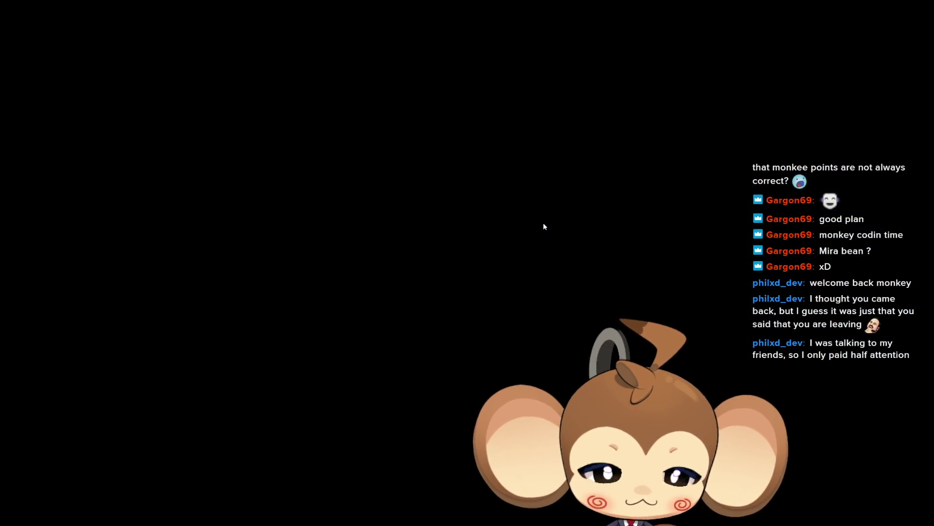
# - Walk Mira into the middle of the tavern, over to the window wall and toward the back
pyautogui.moveTo(473, 244)
pyautogui.mouseDown()
pyautogui.moveTo(497, 223)
pyautogui.moveTo(723, 207)
pyautogui.mouseUp()
pyautogui.press('s')
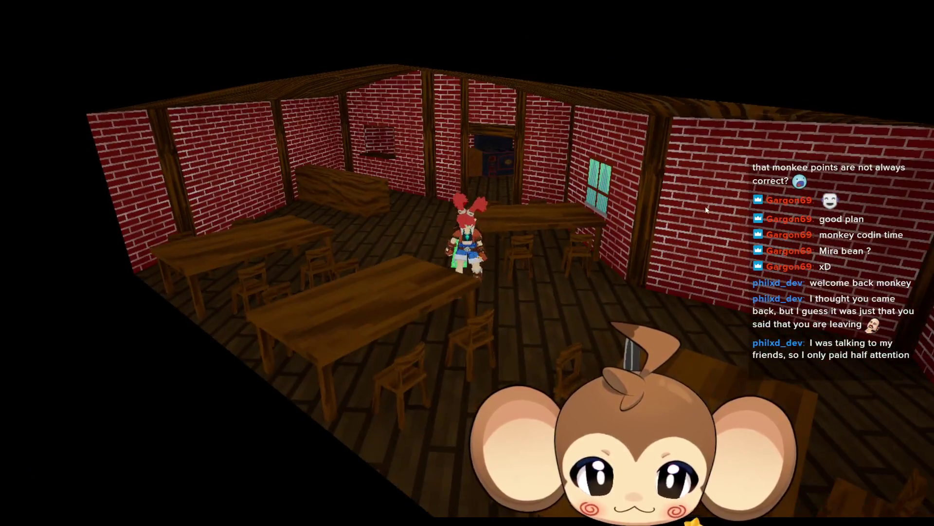
pyautogui.scroll(5, 707, 210)
pyautogui.press('d')
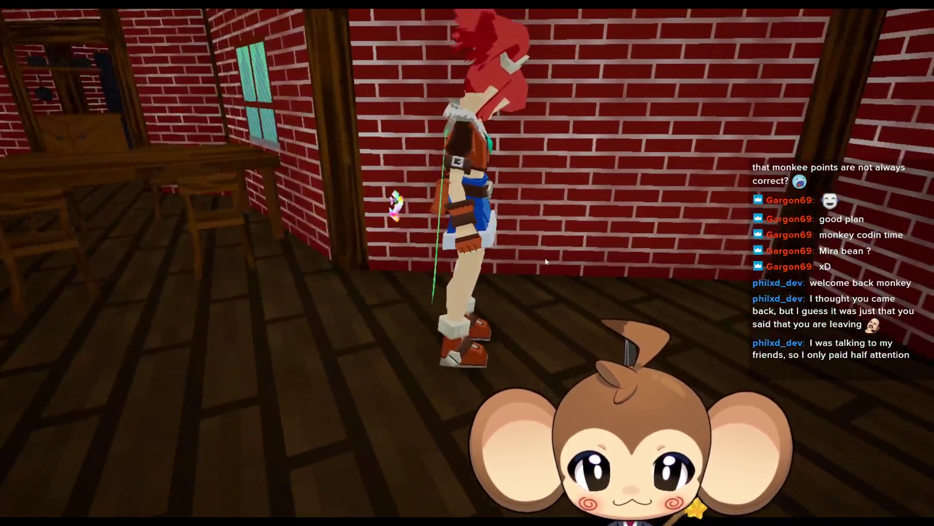
pyautogui.press('w')
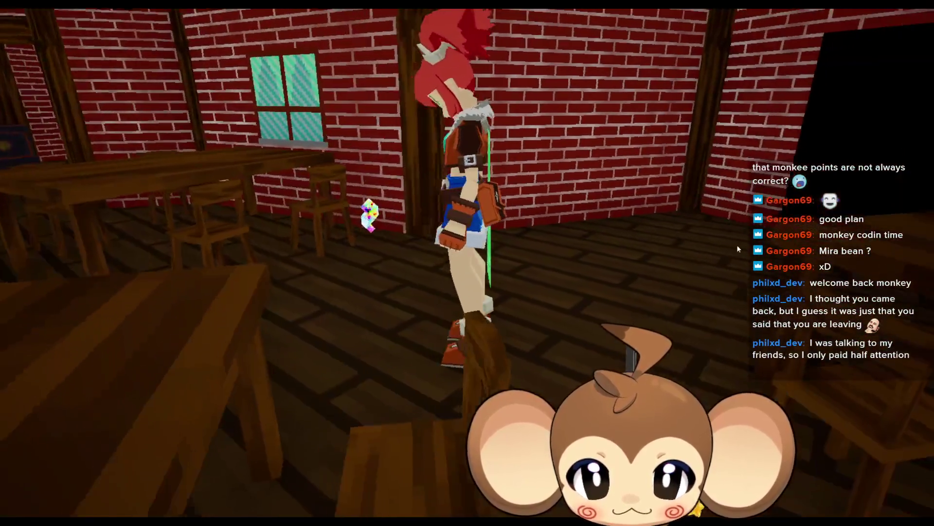
# - Turn the camera to the doorway and run Mira through the room of tables and back out
pyautogui.moveTo(738, 248)
pyautogui.mouseDown()
pyautogui.moveTo(610, 223)
pyautogui.moveTo(536, 242)
pyautogui.mouseUp()
pyautogui.scroll(3, 587, 233)
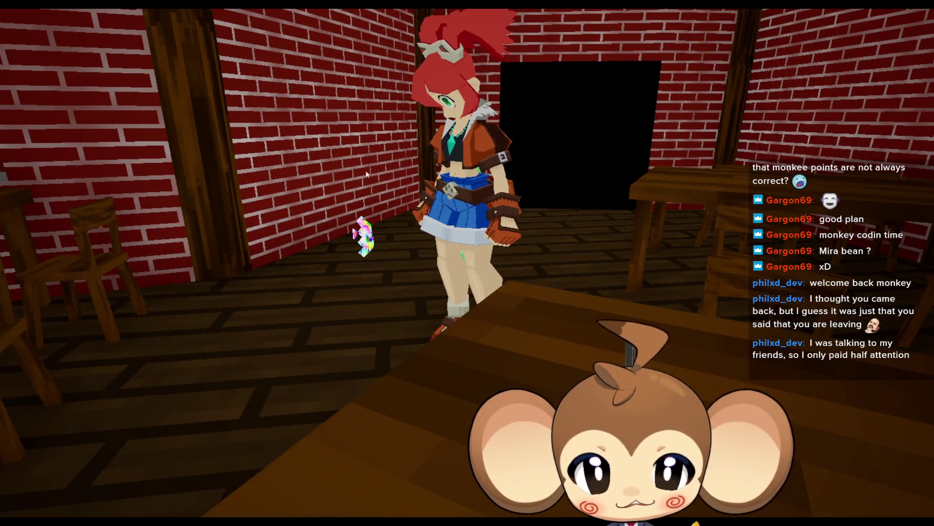
pyautogui.moveTo(400, 197)
pyautogui.mouseDown()
pyautogui.moveTo(183, 237)
pyautogui.moveTo(122, 229)
pyautogui.moveTo(482, 197)
pyautogui.moveTo(468, 205)
pyautogui.mouseUp()
pyautogui.press('w')
pyautogui.press('a')
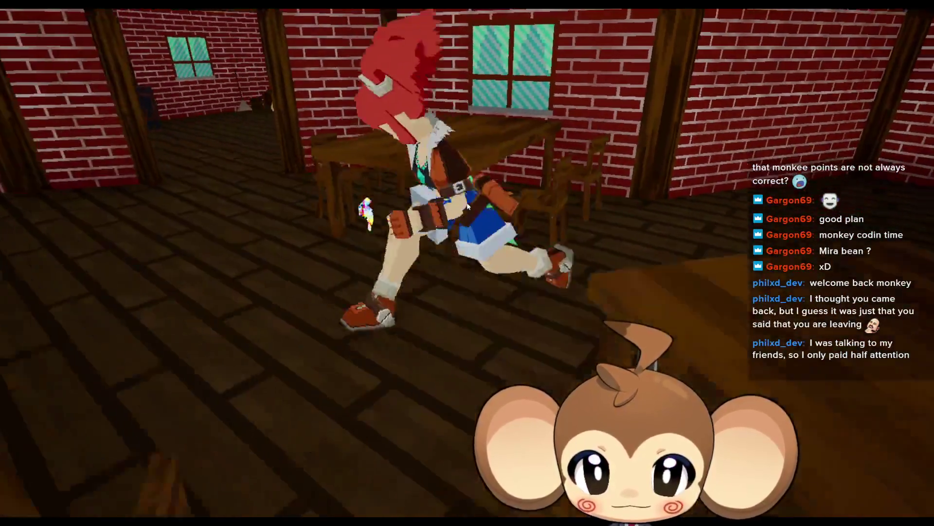
pyautogui.press('w')
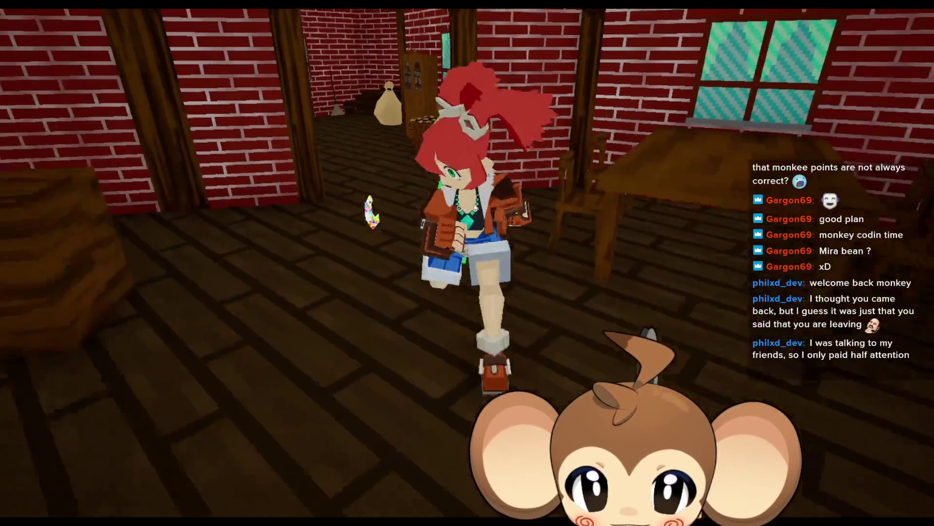
pyautogui.press('w')
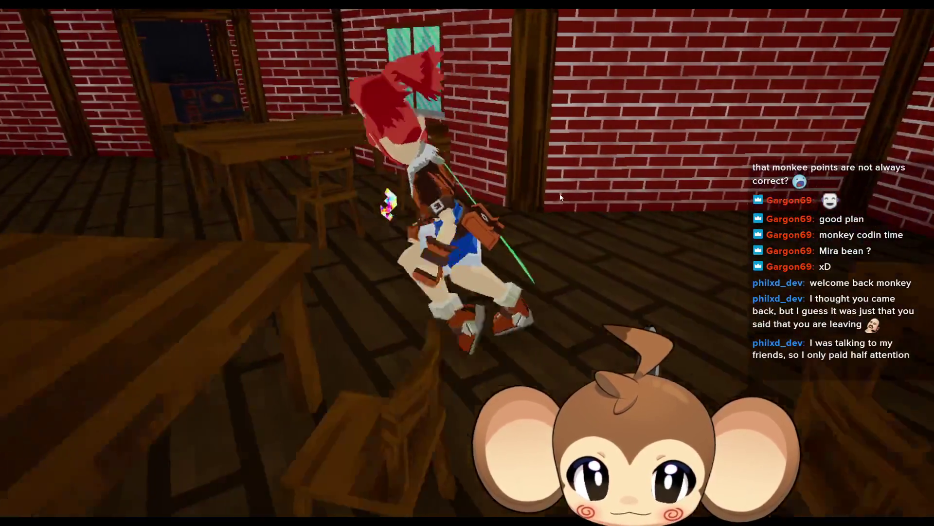
pyautogui.press('w')
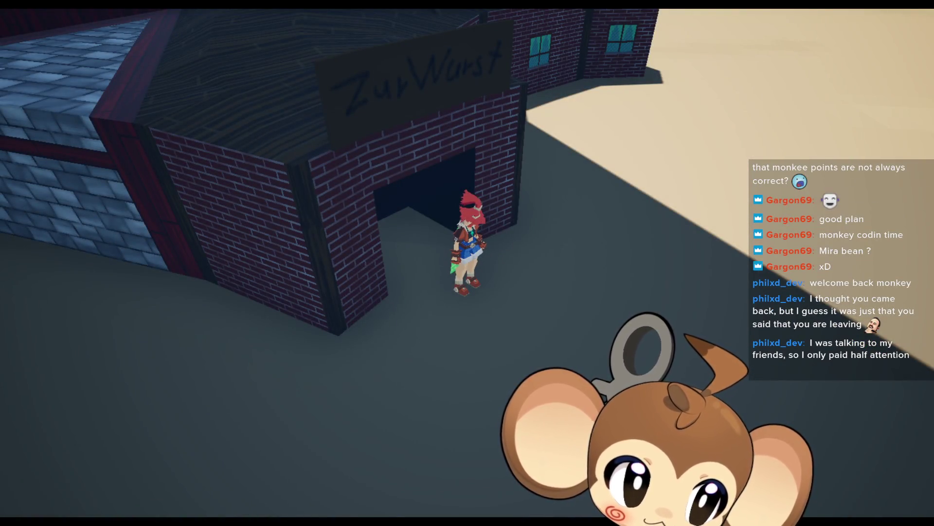
# - Run and leap Mira across the sand by the stone building, then exit immersive fullscreen
pyautogui.press('w')
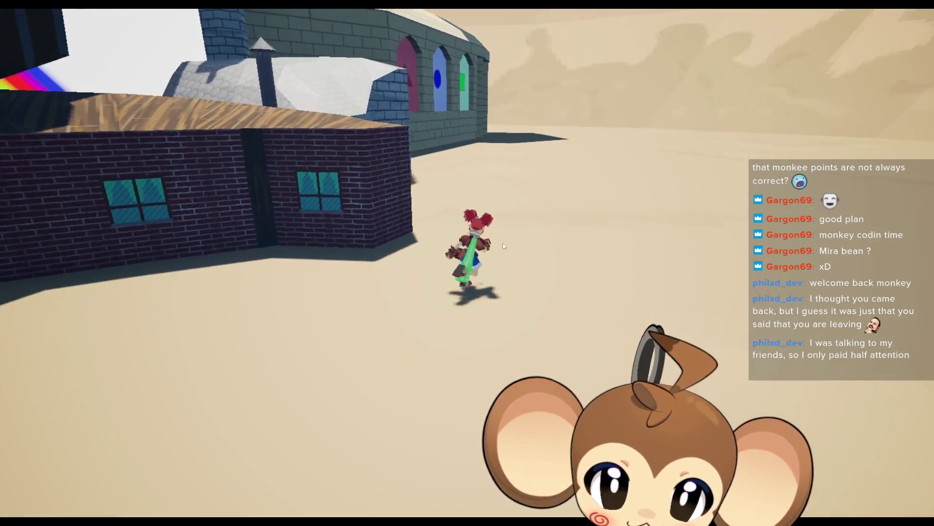
pyautogui.press('d')
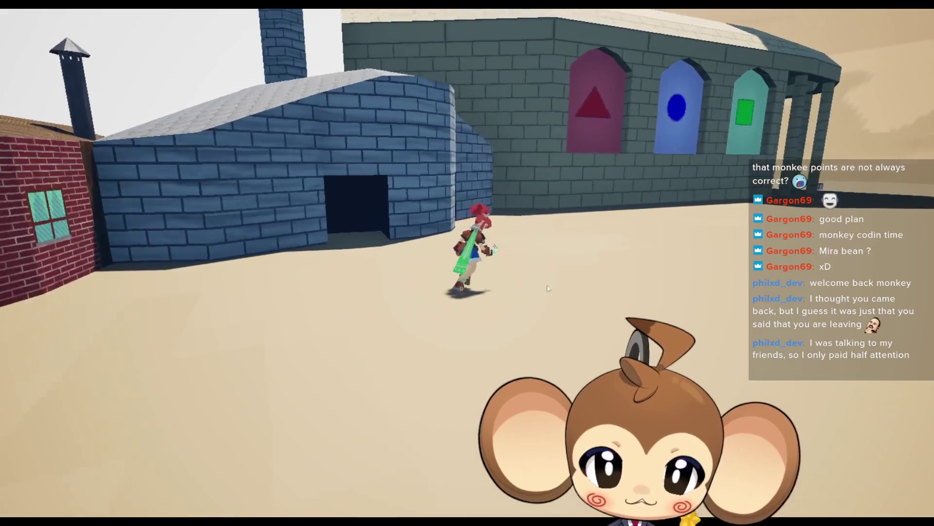
pyautogui.press('a')
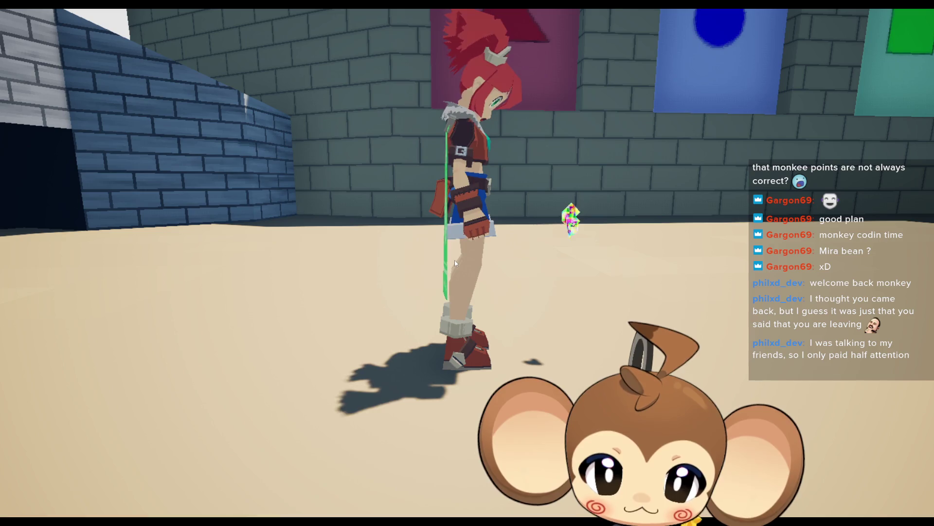
pyautogui.press('d')
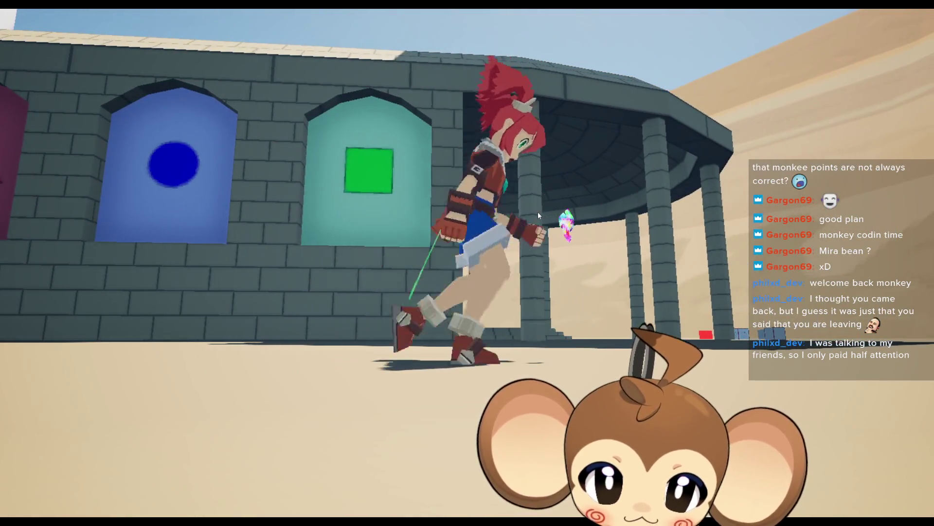
pyautogui.press('d')
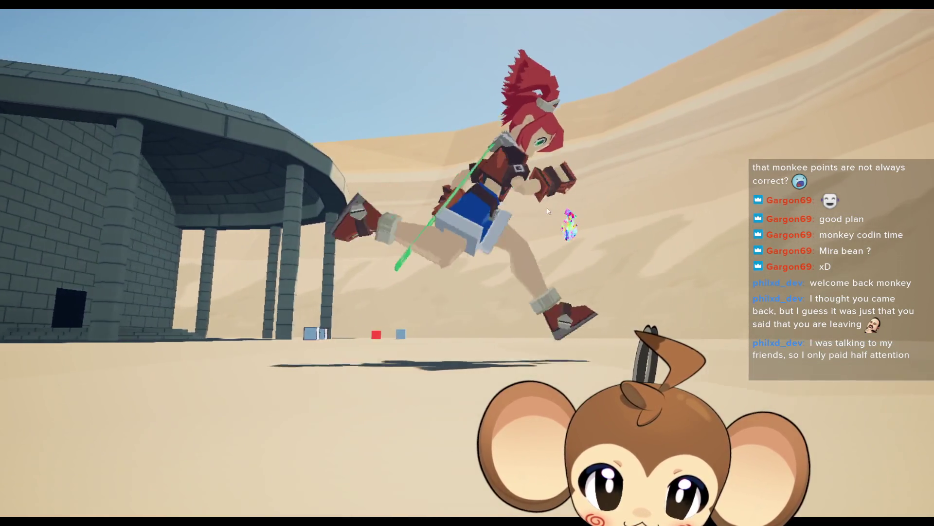
pyautogui.press('s')
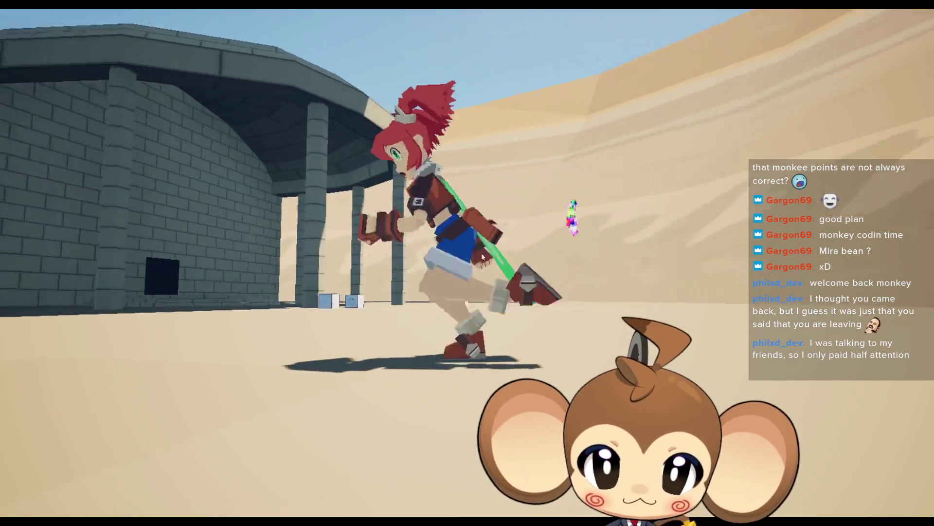
pyautogui.press('a')
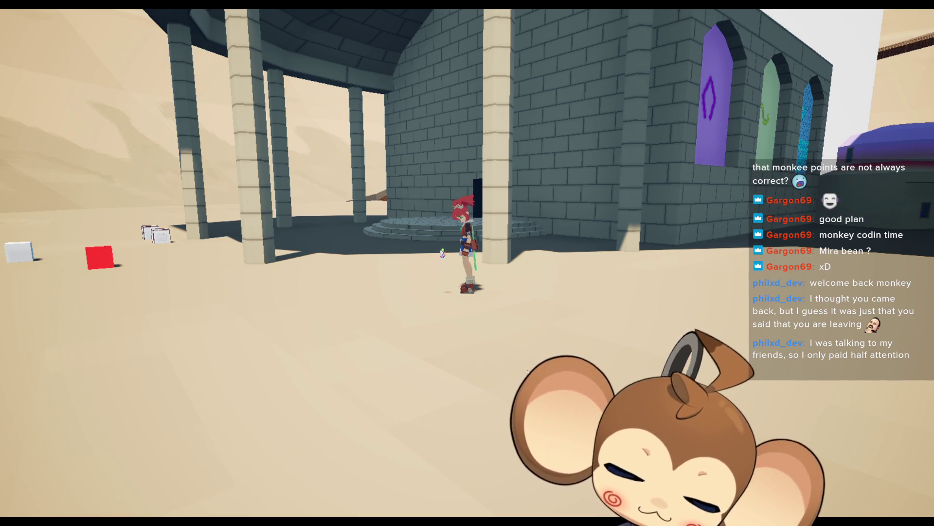
pyautogui.press('F11')
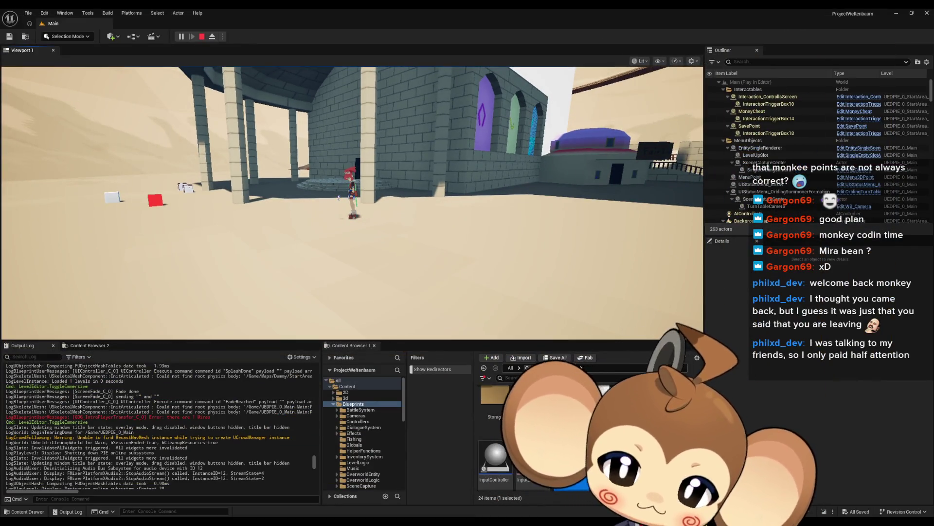
# - Stop the Play In Editor session from the toolbar
pyautogui.click(202, 36)
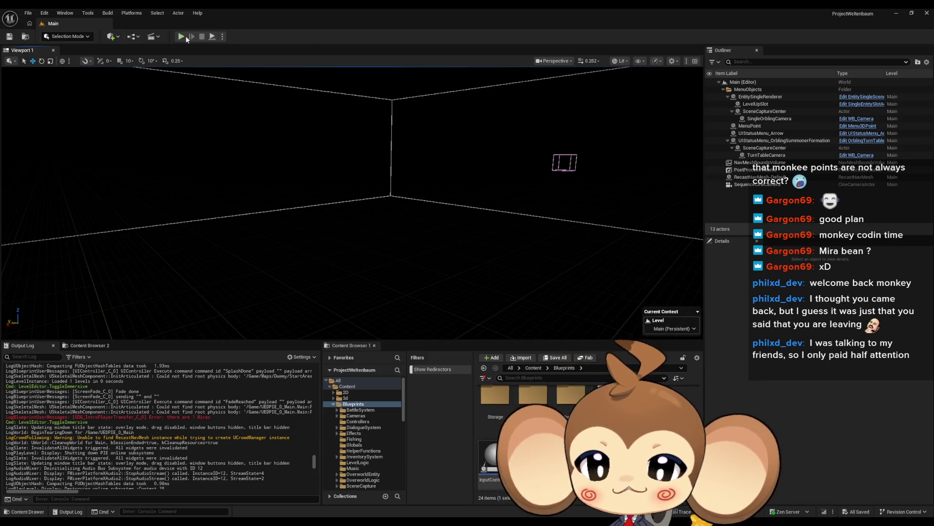
# - Start a new Play In Editor session and leave immersive fullscreen with F11
pyautogui.click(183, 37)
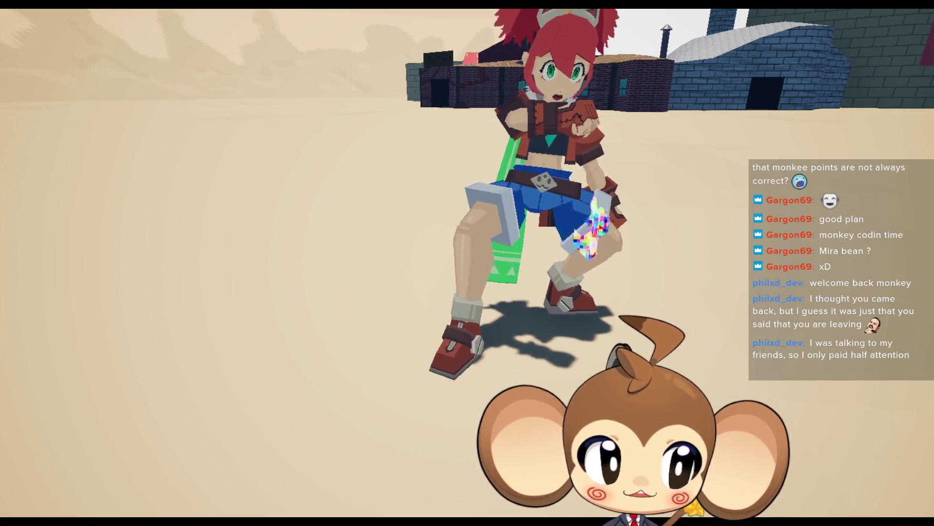
pyautogui.press('F11')
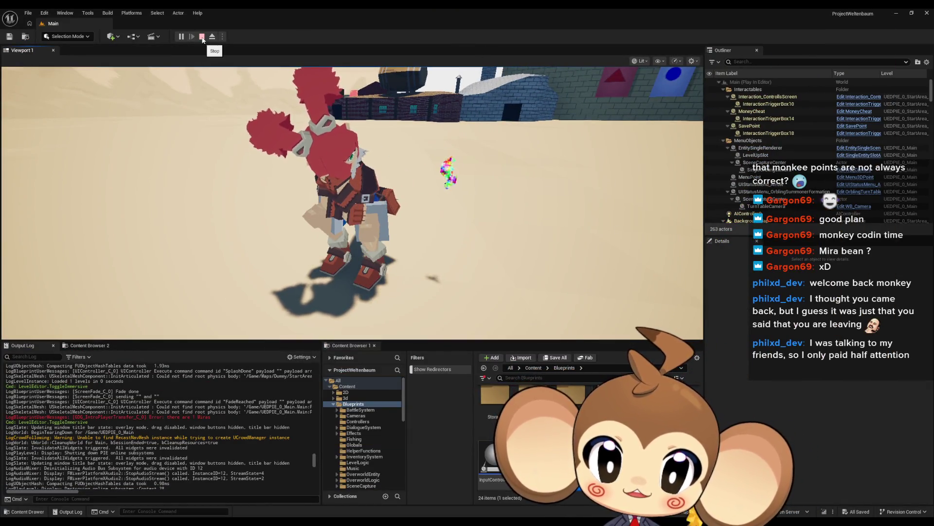
# - Stop the playtest and bring up the Attach Actor To Actor node in LS_MiraNoticeArtefact_DirectorBP
pyautogui.click(202, 36)
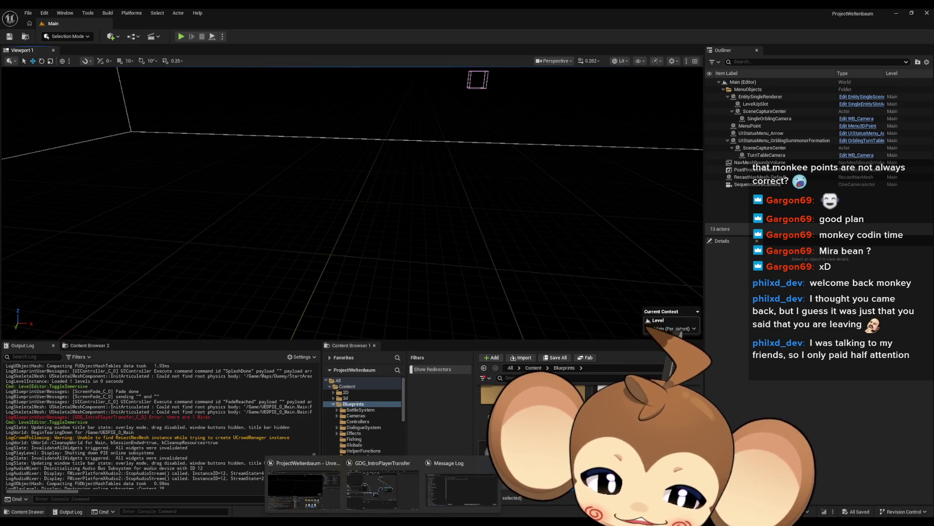
pyautogui.hotkey('alt', 'Tab')
pyautogui.scroll(-9, 469, 276)
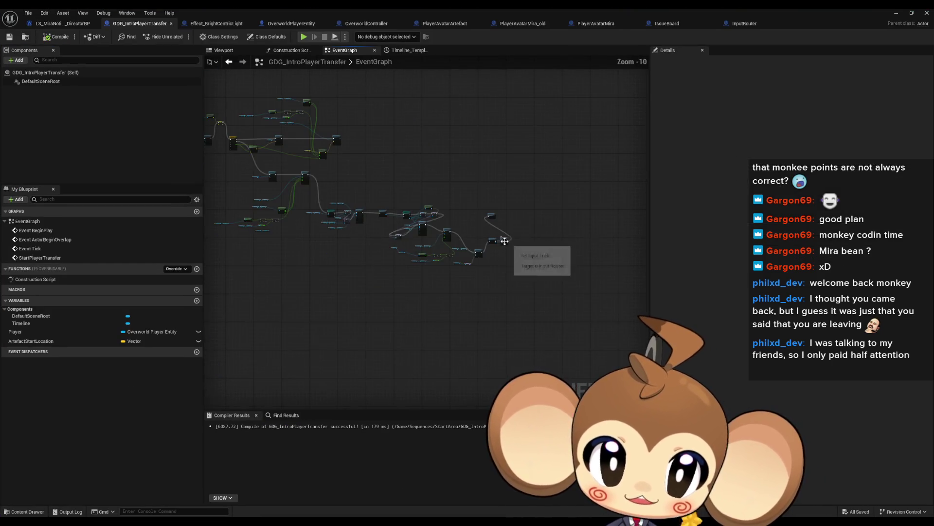
pyautogui.scroll(8, 411, 244)
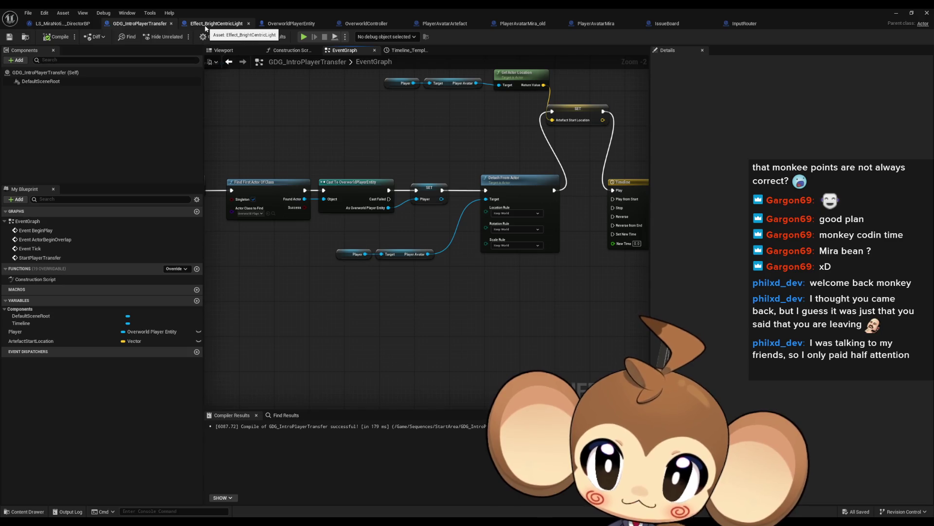
pyautogui.hotkey('ctrl', 'shift', 'Tab')
pyautogui.scroll(-4, 325, 220)
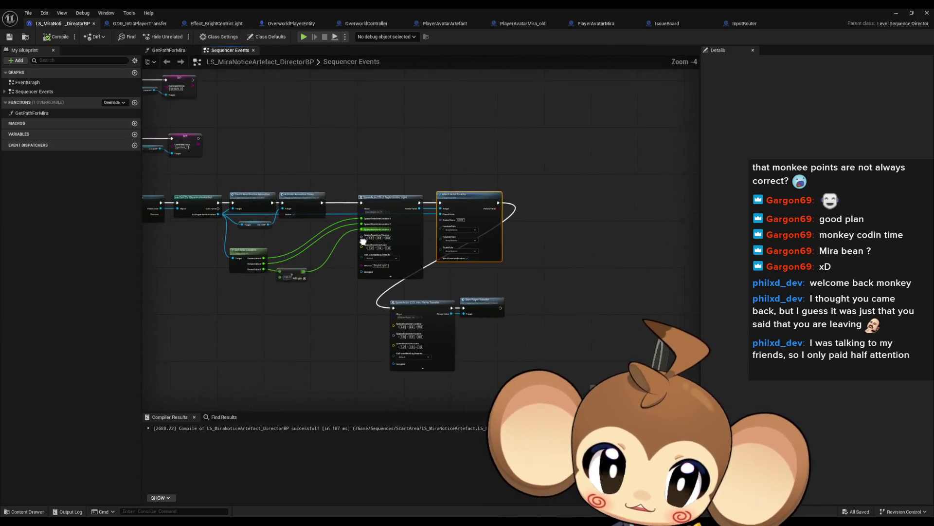
pyautogui.scroll(4, 493, 253)
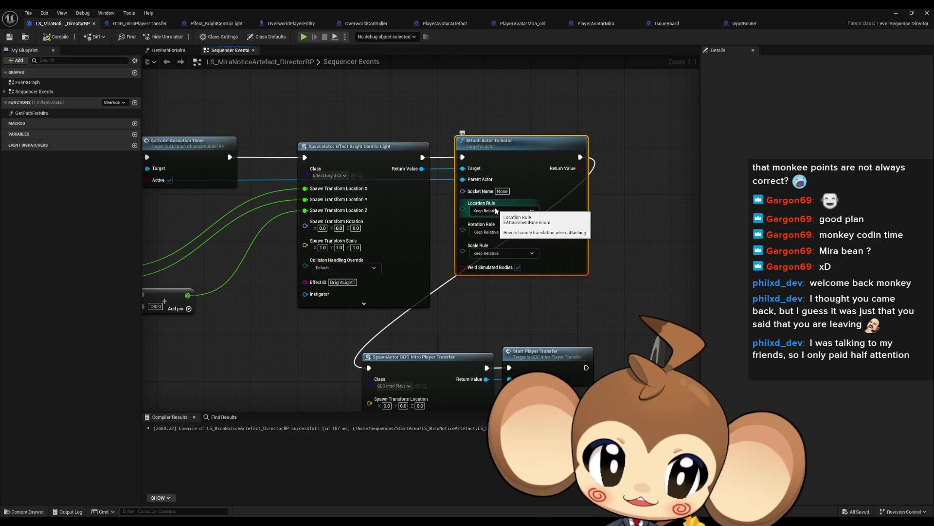
pyautogui.moveTo(443, 297); pyautogui.dragTo(501, 307)
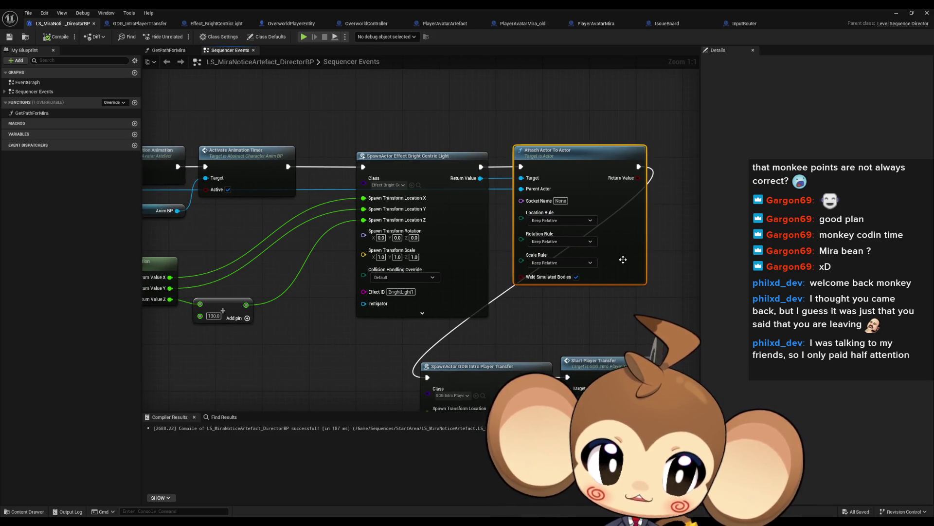
pyautogui.moveTo(571, 224); pyautogui.dragTo(536, 232)
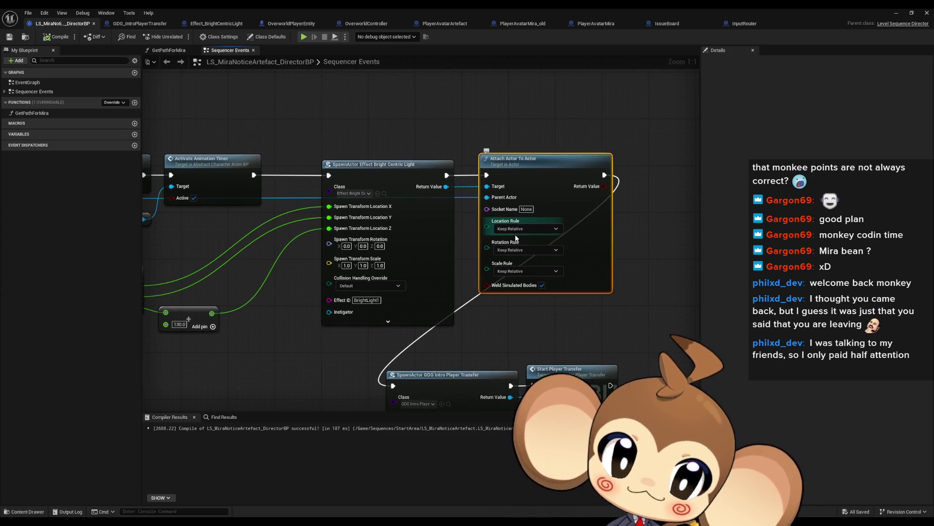
# - Set the node's Location, Rotation and Scale rules to Snap to Target, then minimize the editor
pyautogui.click(527, 253)
pyautogui.click(512, 251)
pyautogui.click(515, 275)
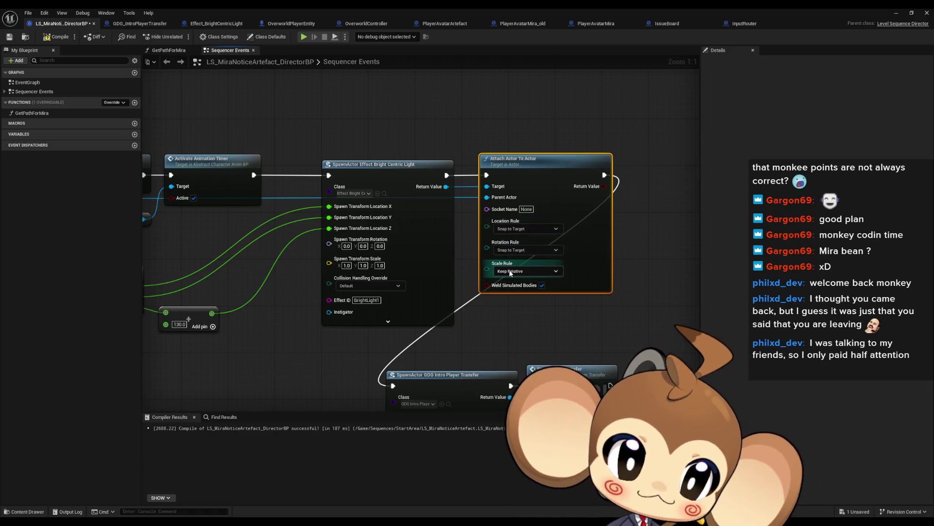
pyautogui.click(513, 272)
pyautogui.click(618, 221)
pyautogui.moveTo(617, 222); pyautogui.dragTo(655, 203)
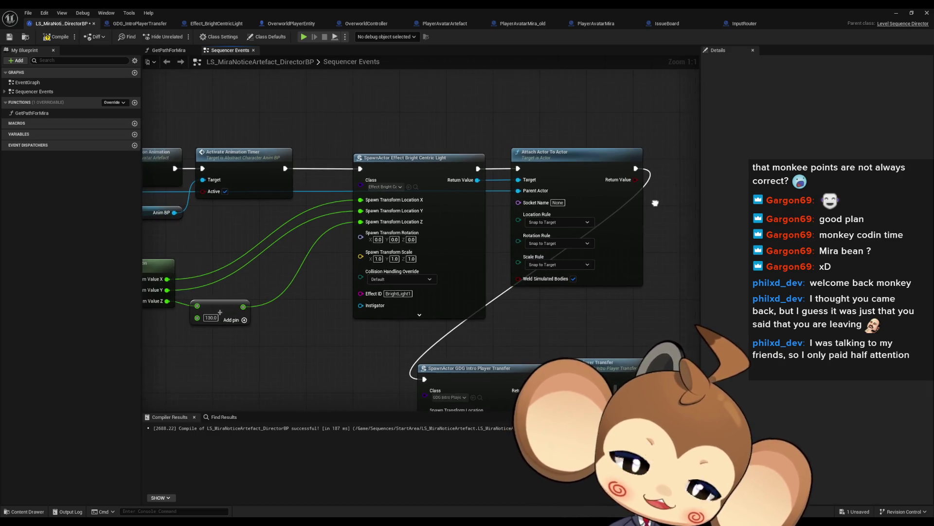
pyautogui.scroll(-2, 641, 213)
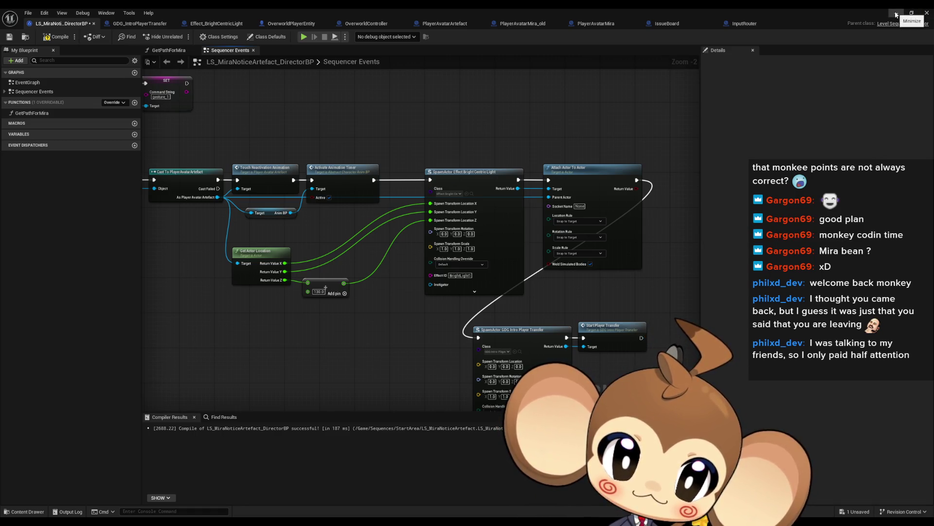
pyautogui.click(897, 14)
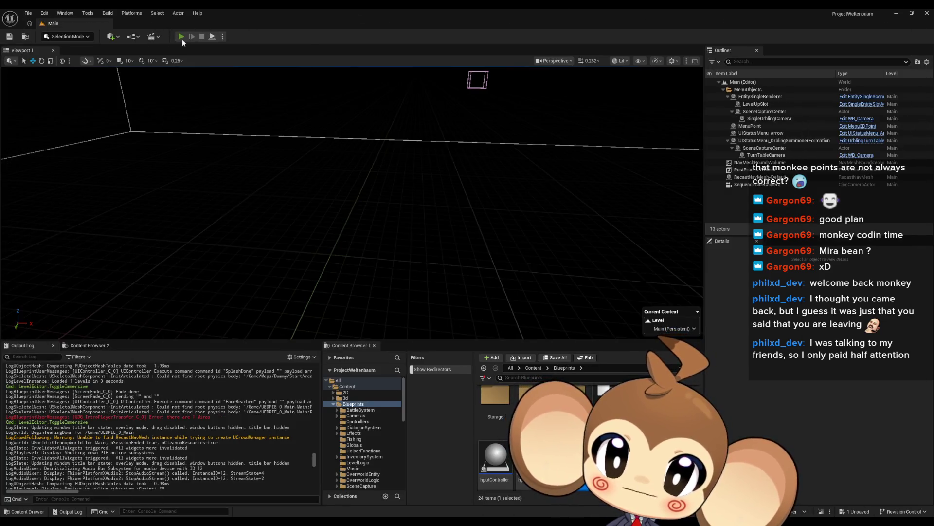
# - Start a Play In Editor session to test the Snap to Target attachment
pyautogui.click(182, 39)
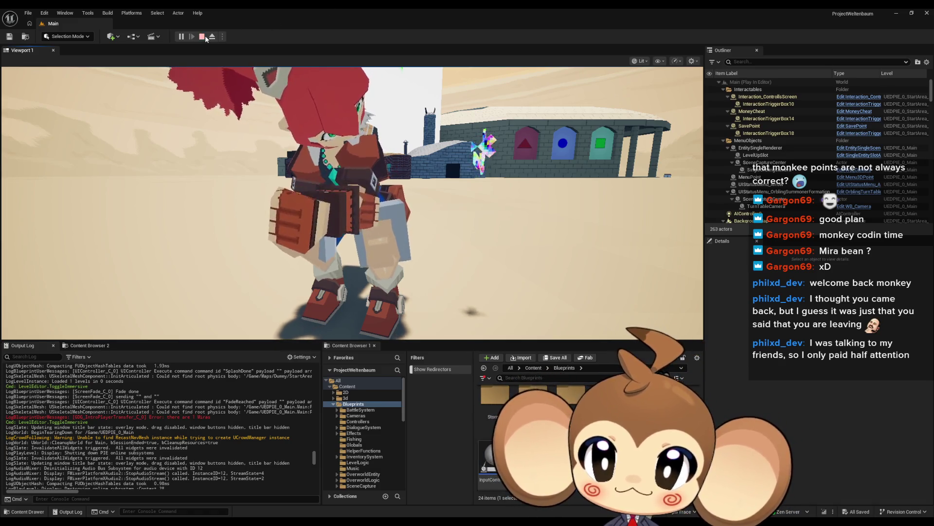
# - Stop the playtest and restore the director blueprint's node graph
pyautogui.press('Escape')
pyautogui.click(374, 494)
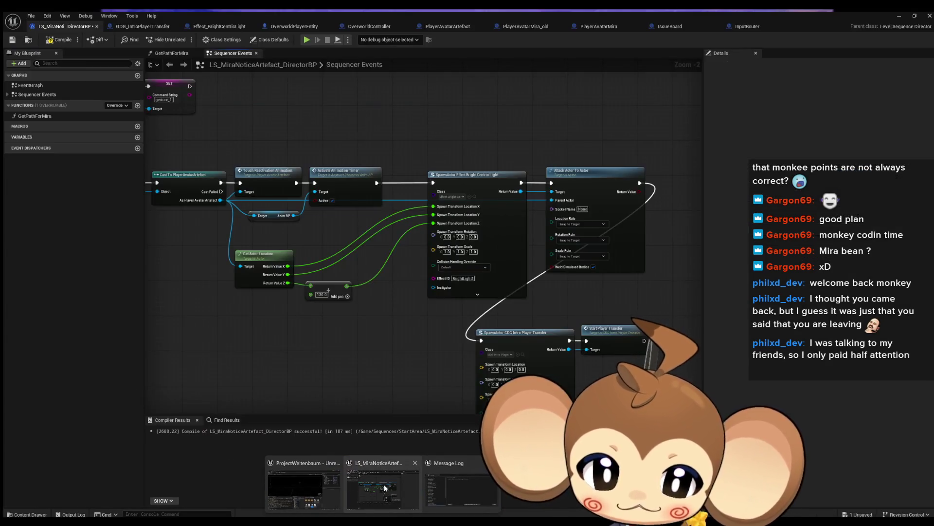
pyautogui.moveTo(416, 326); pyautogui.dragTo(369, 320)
pyautogui.click(312, 287)
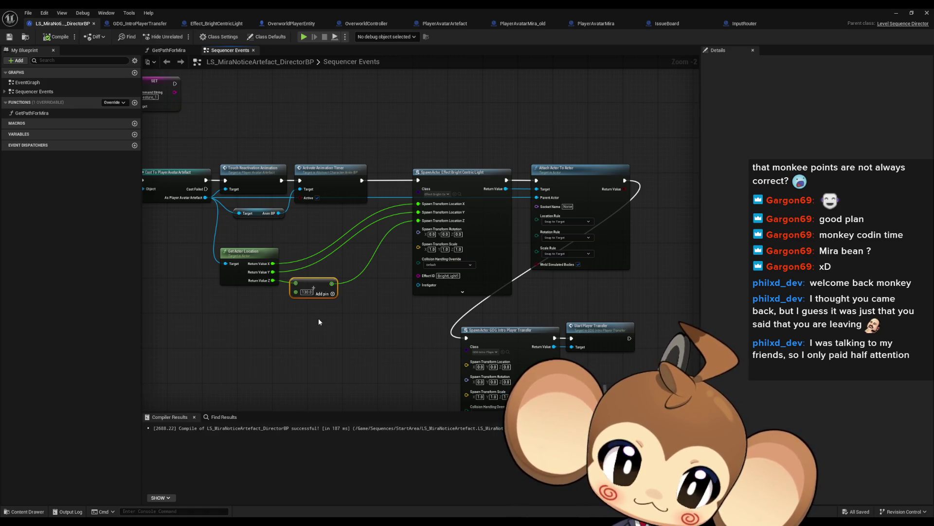
# - Switch the Location, Rotation and Scale rules to Keep World, then minimize the blueprint editor
pyautogui.click(553, 221)
pyautogui.click(555, 227)
pyautogui.click(567, 238)
pyautogui.click(556, 254)
pyautogui.click(567, 253)
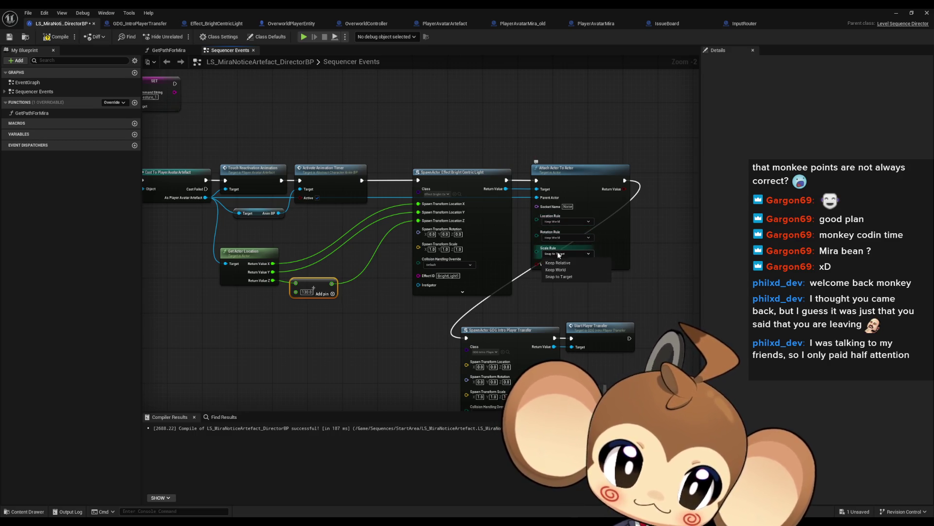
pyautogui.click(556, 270)
pyautogui.click(896, 13)
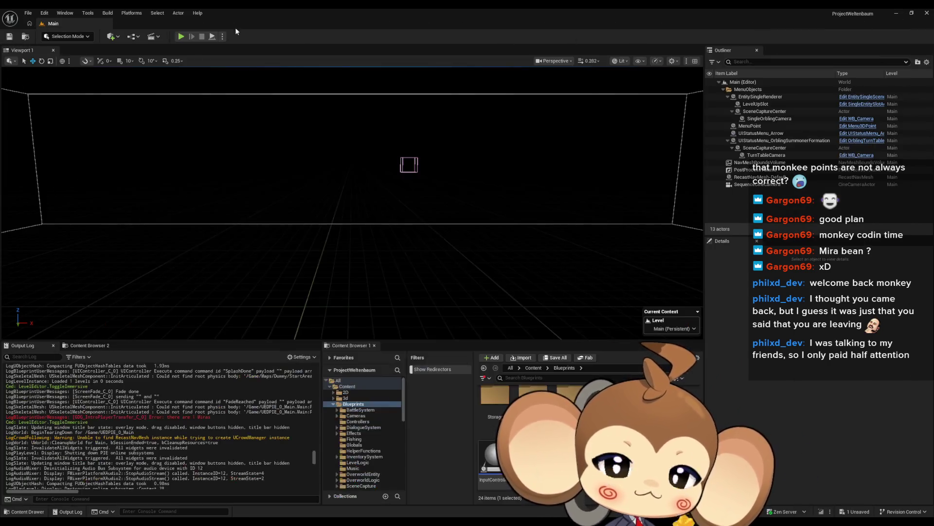
pyautogui.click(183, 36)
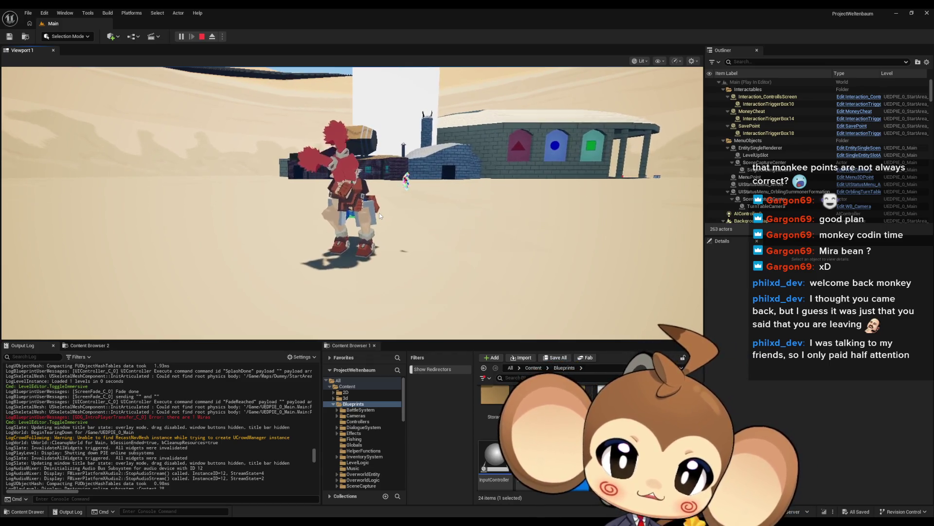
pyautogui.click(380, 215)
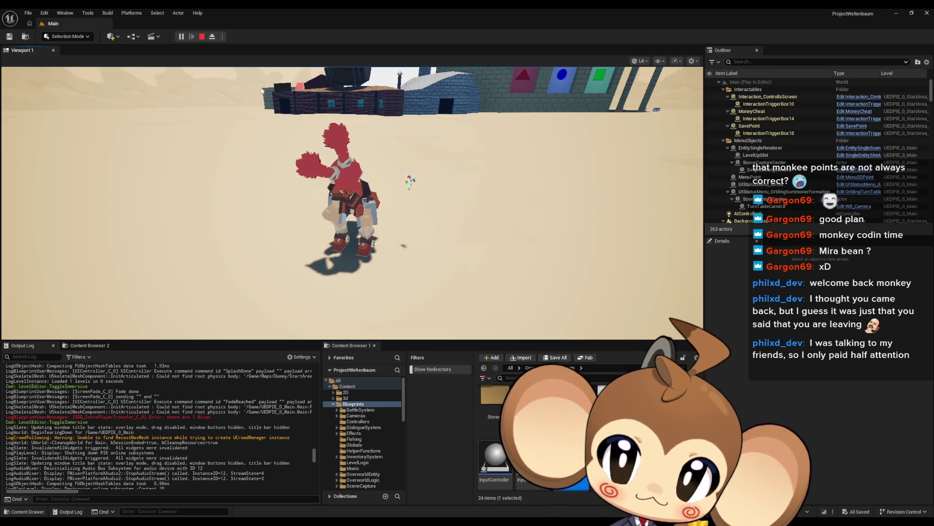
pyautogui.click(202, 36)
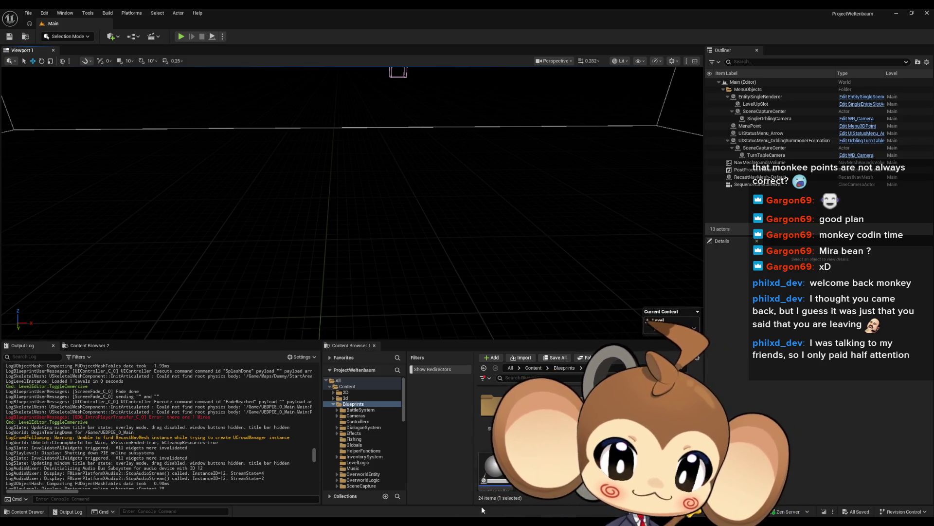
# - Browse to the top-level Content folder in the Content Browser
pyautogui.click(347, 386)
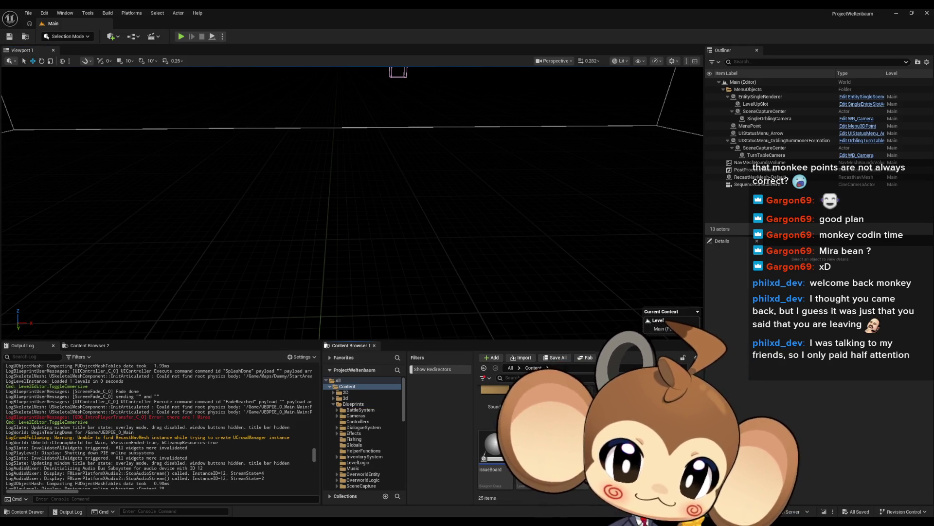
# - Open IssueBoard, comment about locking camera zoom during transfers while keeping rotation, and save
pyautogui.doubleClick(491, 450)
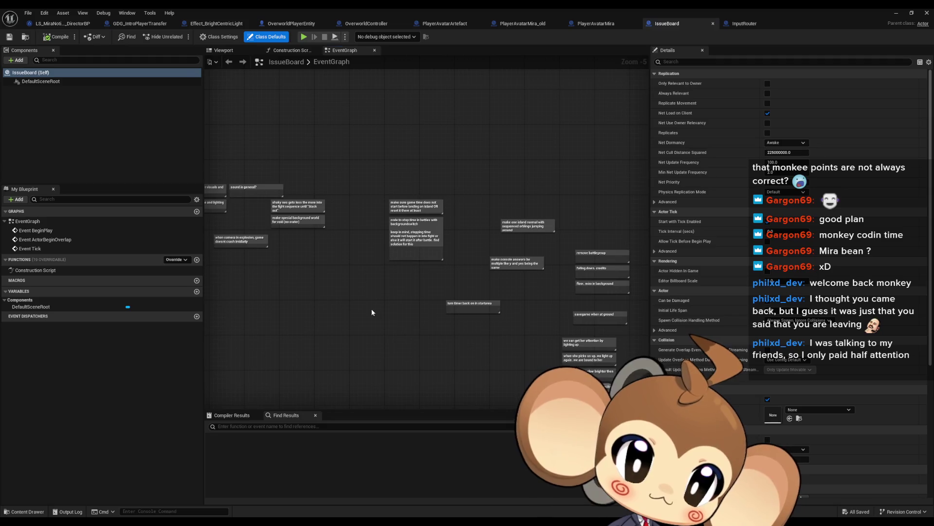
pyautogui.write('c')
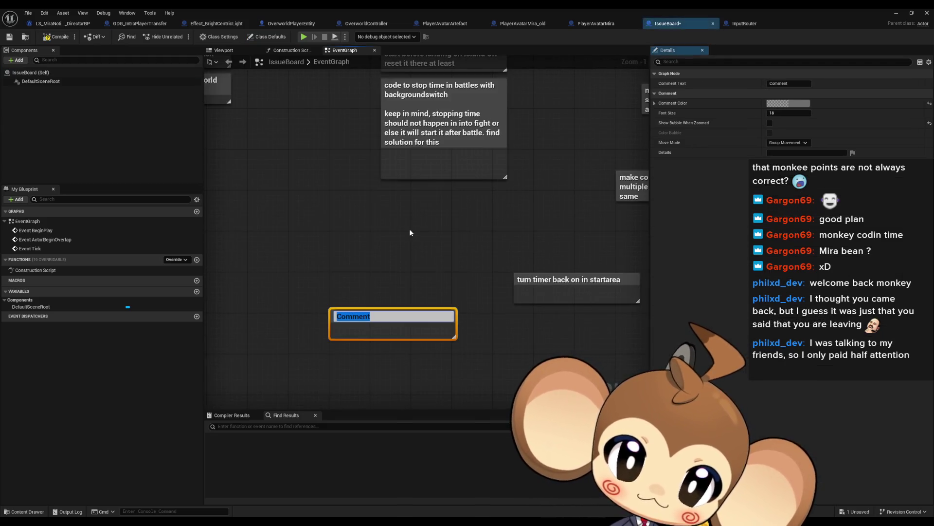
pyautogui.write('make')
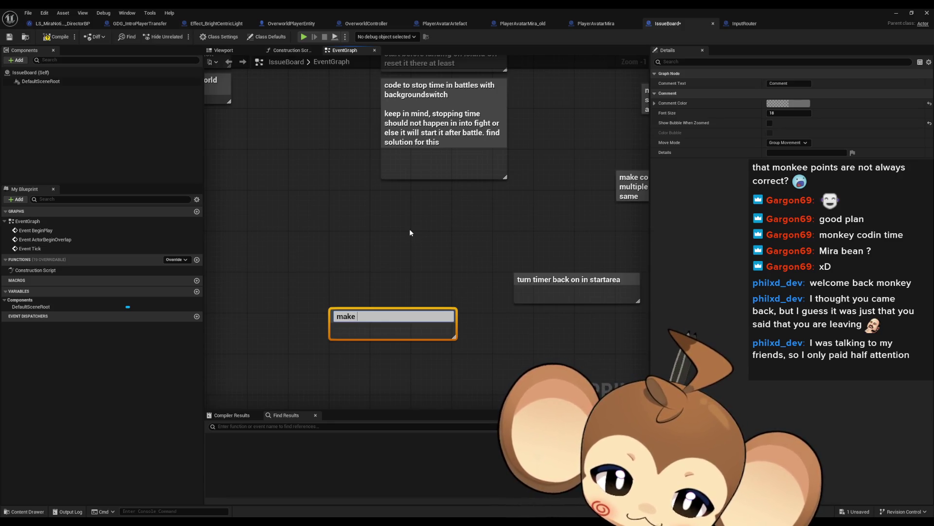
pyautogui.write('sure to')
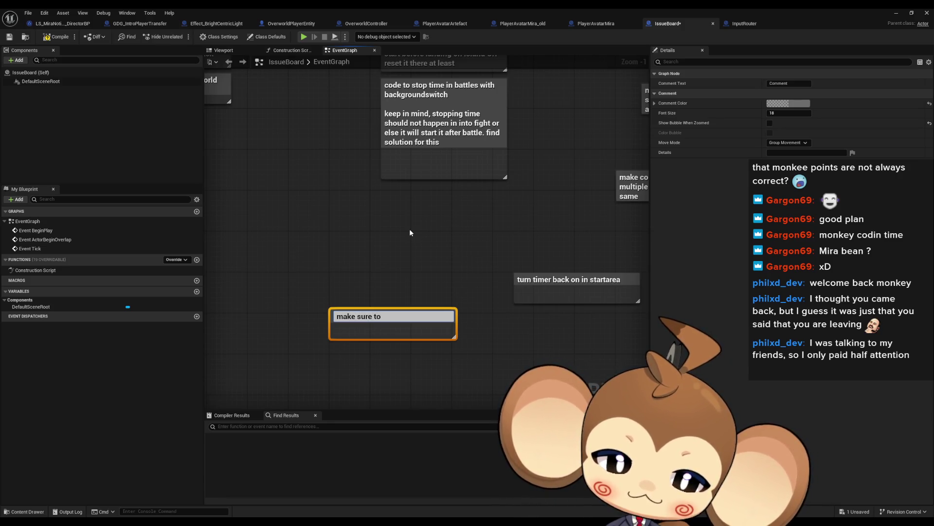
pyautogui.write(' lock')
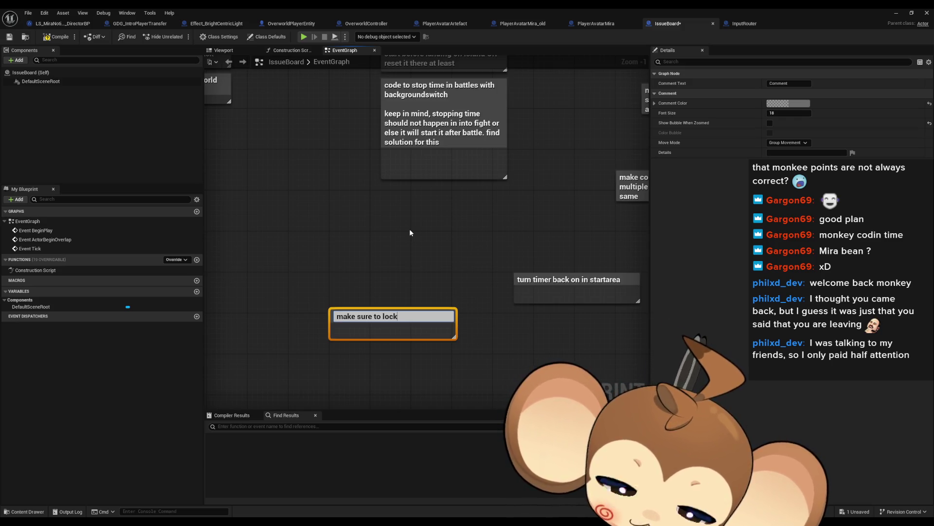
pyautogui.write(' camera')
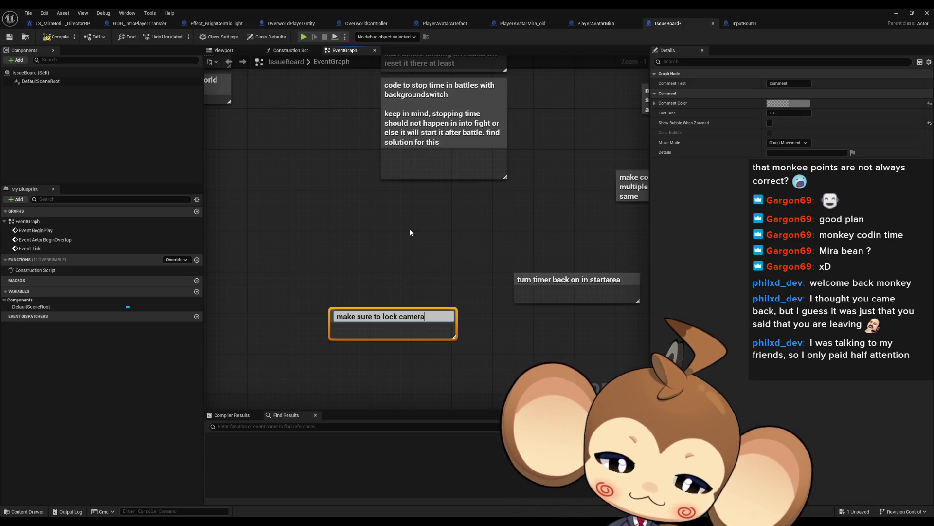
pyautogui.write(' movment when')
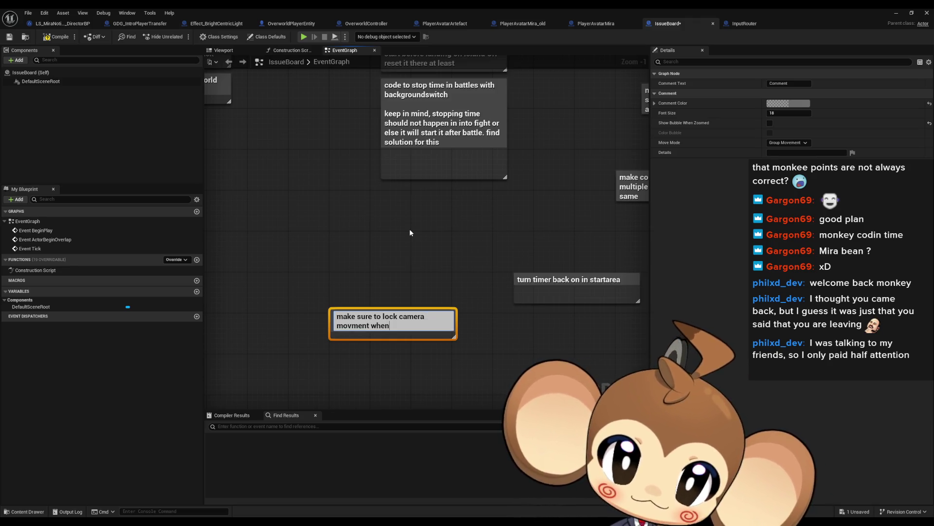
pyautogui.write('zoom')
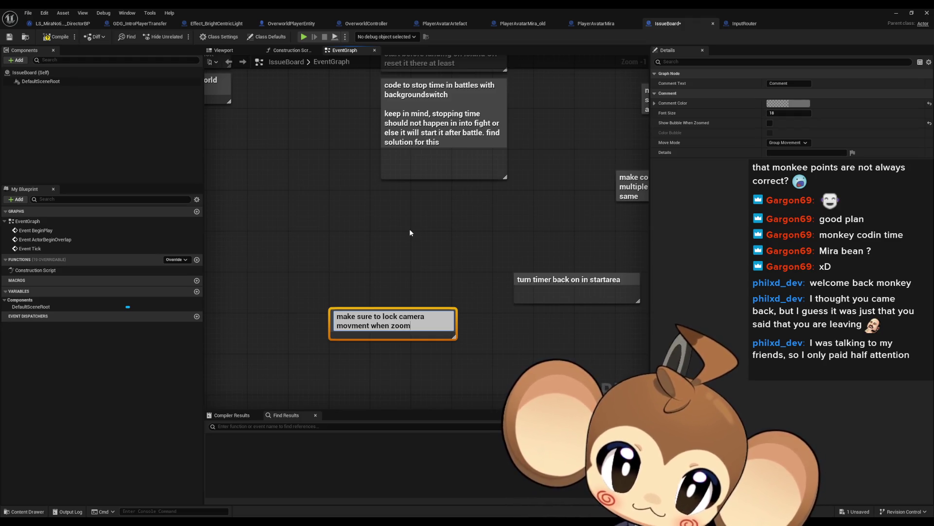
pyautogui.press('BackSpace')
pyautogui.press('BackSpace')
pyautogui.press('BackSpace')
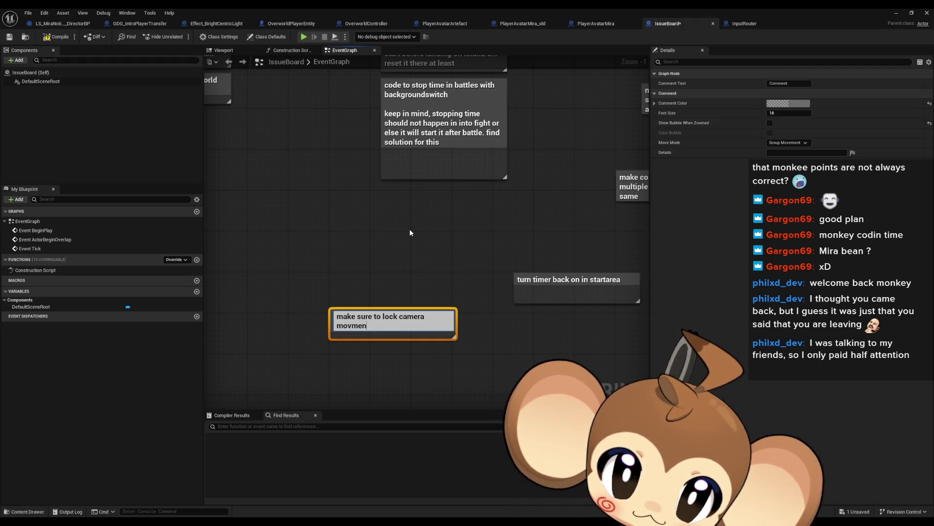
pyautogui.press('BackSpace')
pyautogui.press('BackSpace')
pyautogui.press('BackSpace')
pyautogui.write('zoom when ')
pyautogui.write('we are t')
pyautogui.write('ransfering')
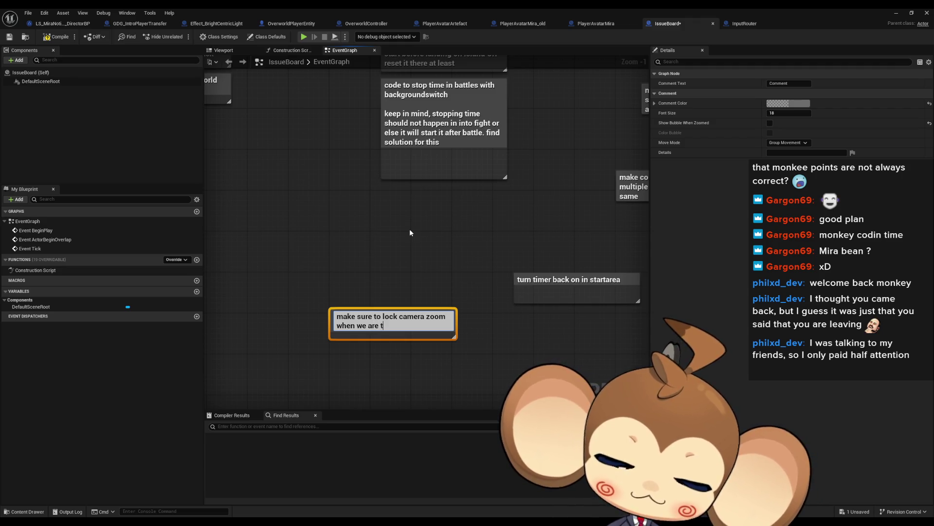
pyautogui.write('. rotat')
pyautogui.write('ion ca')
pyautogui.write('hould be')
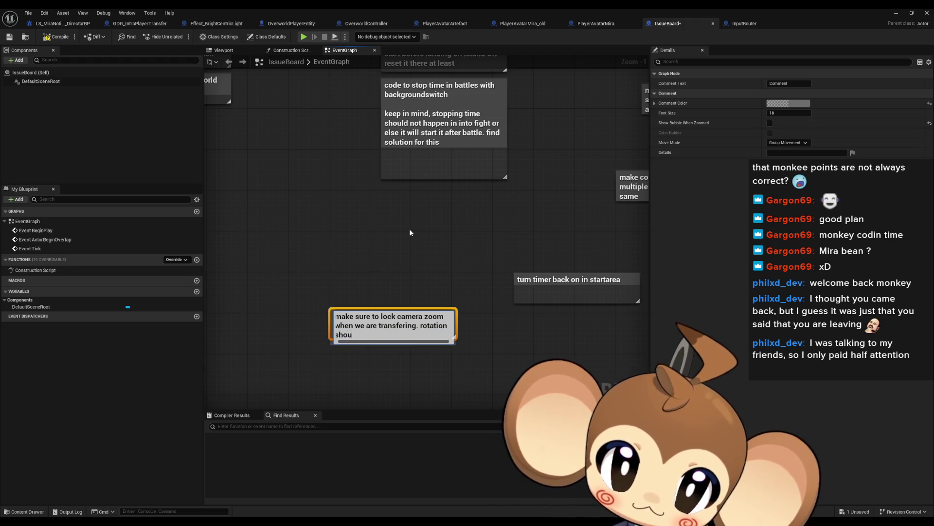
pyautogui.write('kept')
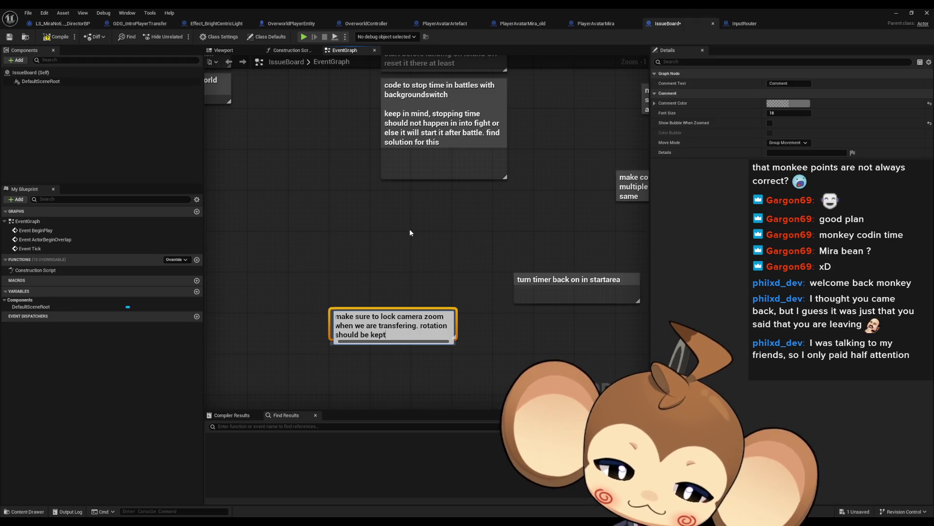
pyautogui.write(' tono')
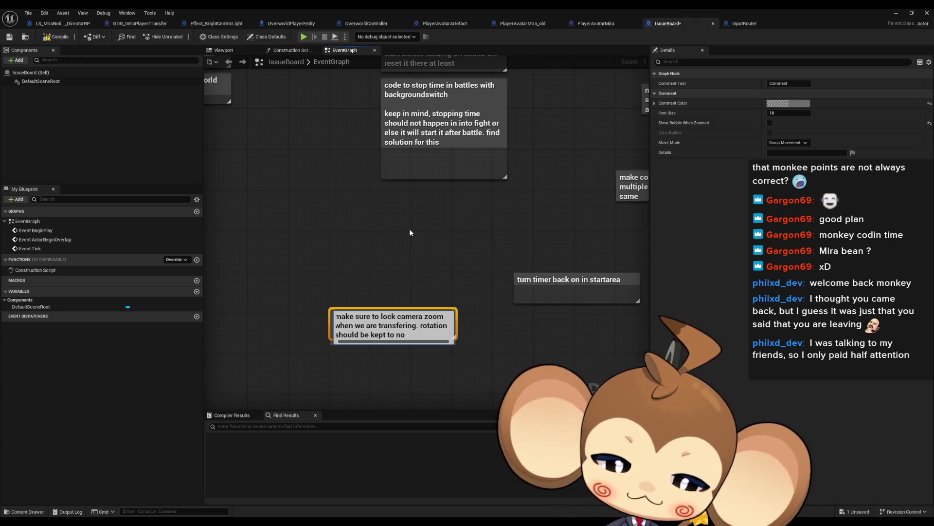
pyautogui.write('t get to the ')
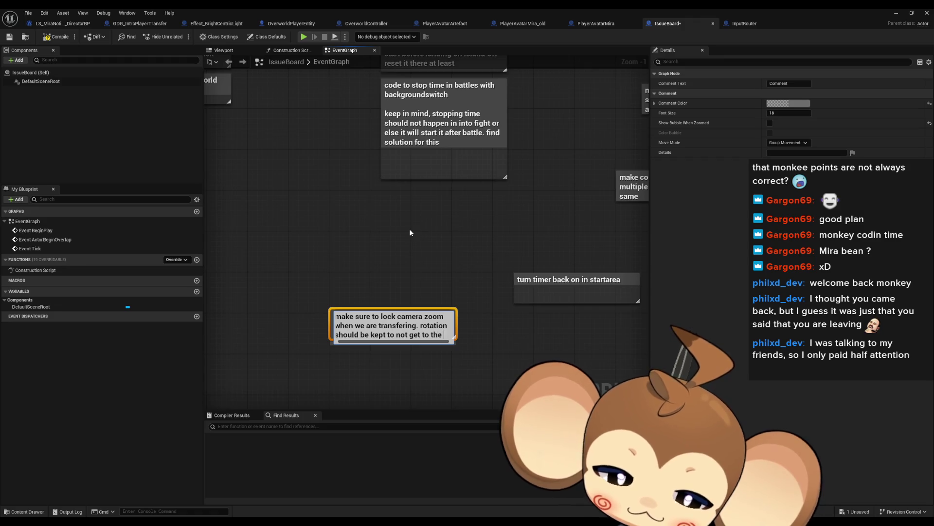
pyautogui.write('point tha the player')
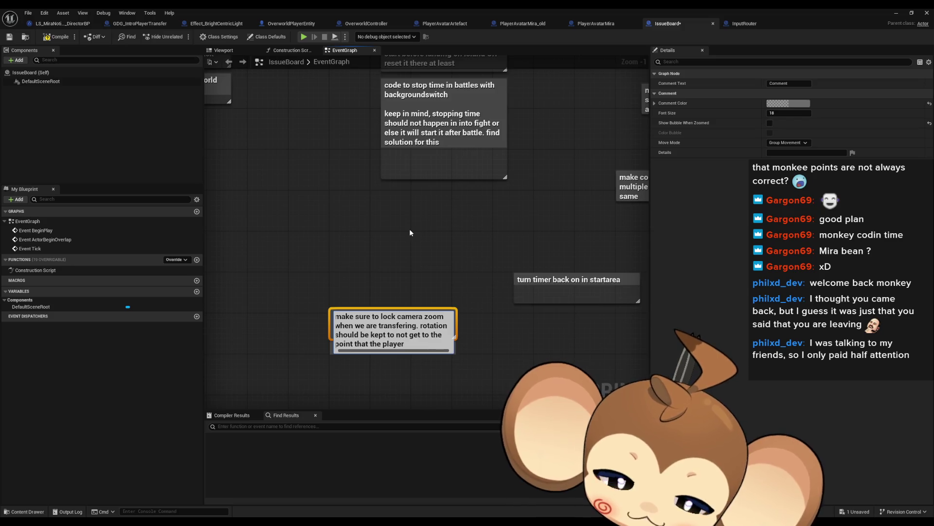
pyautogui.write(' thinks it has')
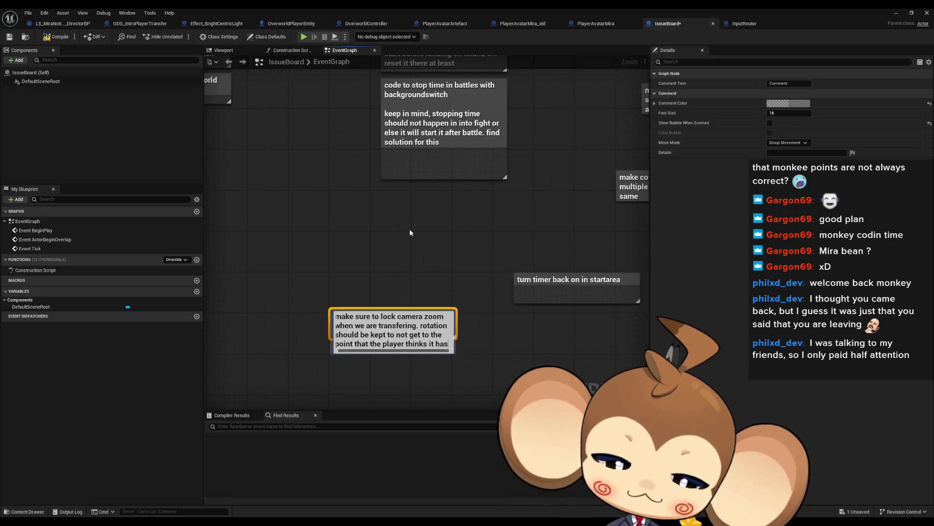
pyautogui.write(' no control')
pyautogui.press('Return')
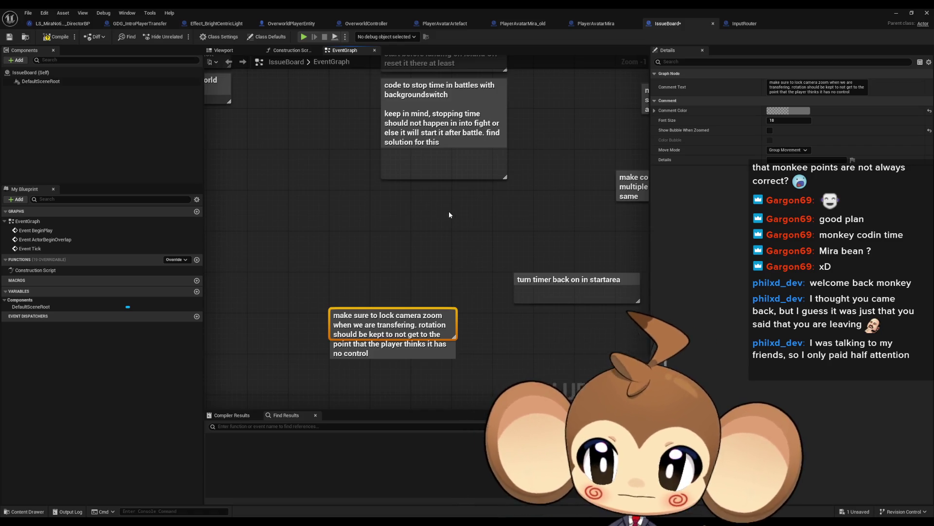
pyautogui.click(430, 241)
pyautogui.hotkey('ctrl', 's')
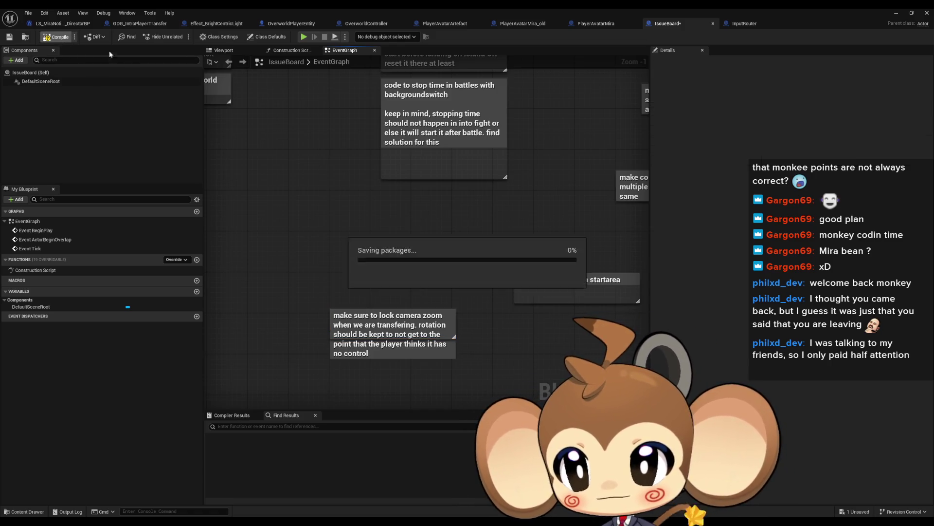
# - Switch to the LS_MiraNoticeArtefact_DirectorBP graph and minimize the blueprint editor
pyautogui.click(63, 24)
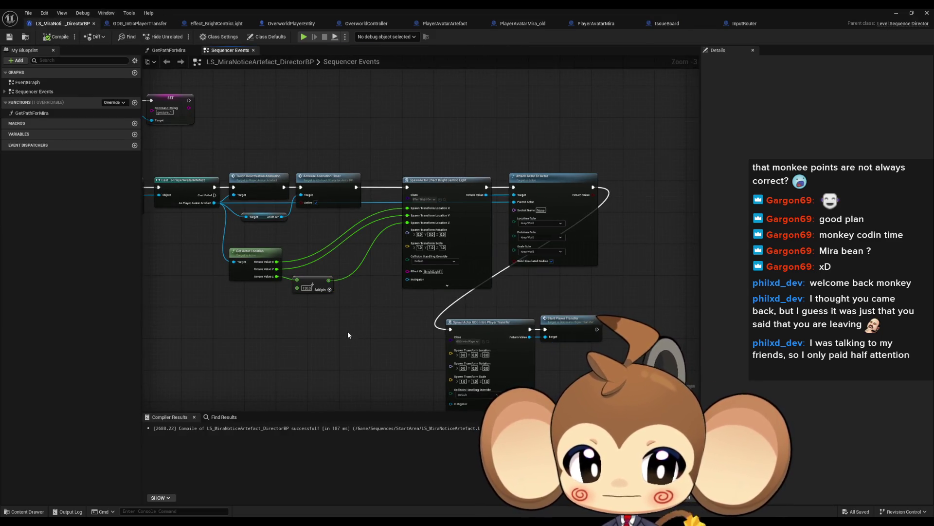
pyautogui.moveTo(351, 331); pyautogui.dragTo(388, 318)
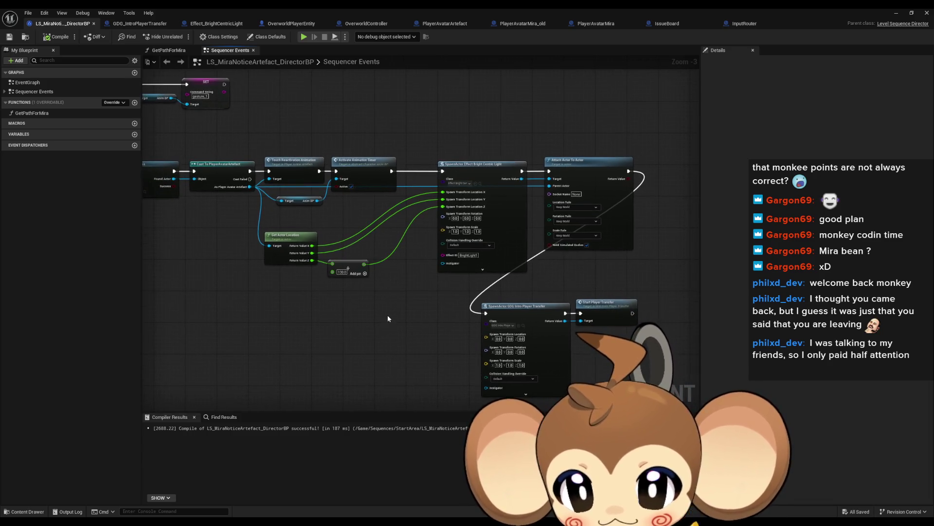
pyautogui.click(896, 12)
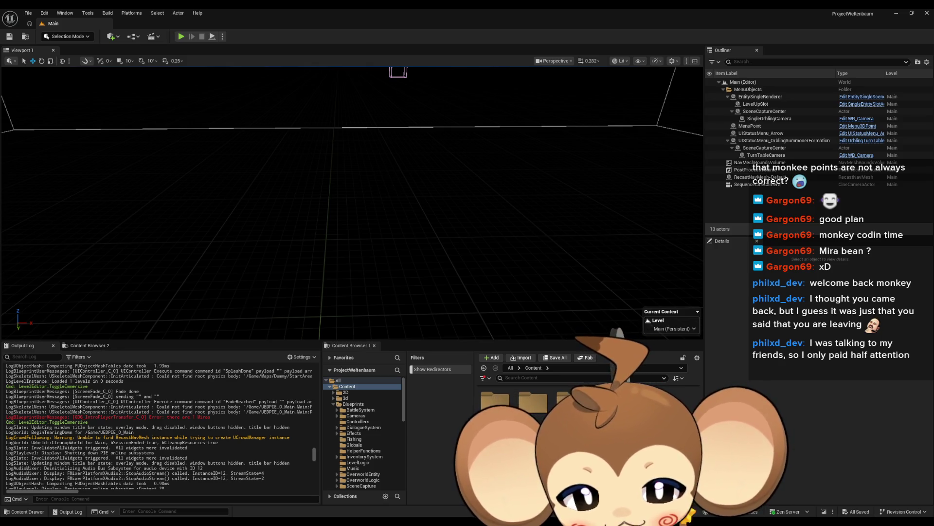
# - Open the StartArea level from Maps > Dummy and select the Mira_V2 character
pyautogui.doubleClick(533, 404)
pyautogui.click(355, 452)
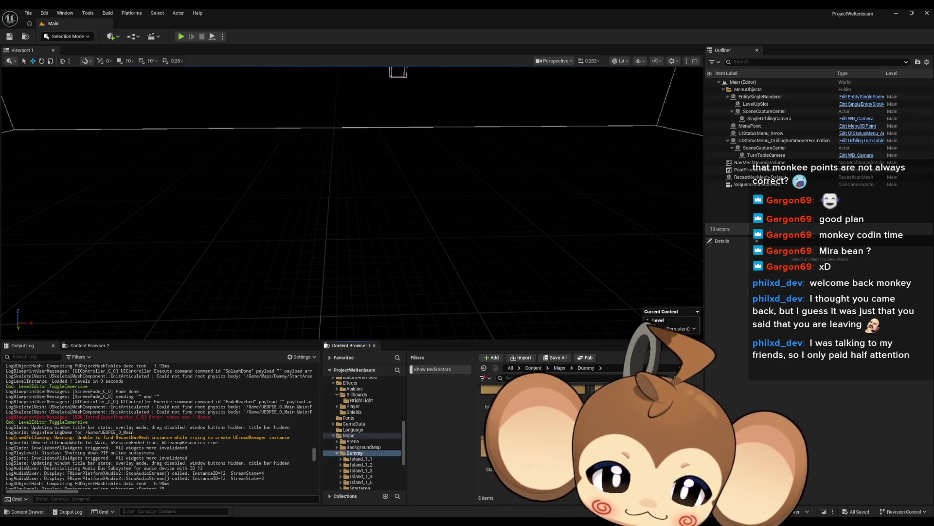
pyautogui.doubleClick(501, 451)
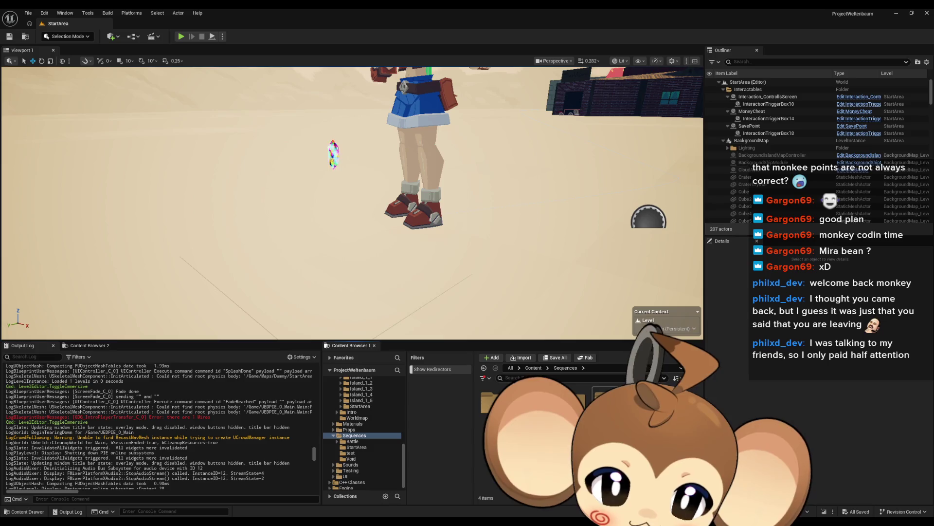
pyautogui.click(427, 161)
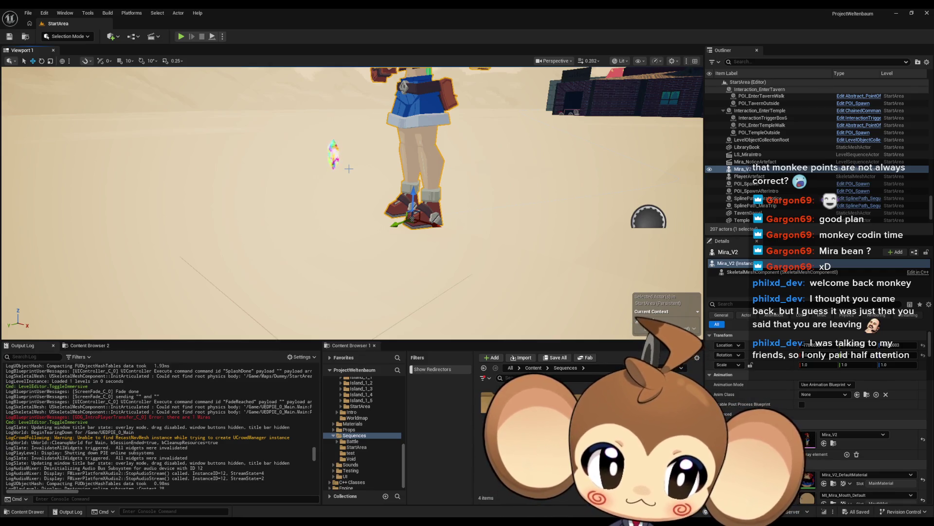
# - Browse back to Maps > Dummy > StartArea and request deletion of the StartArea_del asset
pyautogui.click(533, 368)
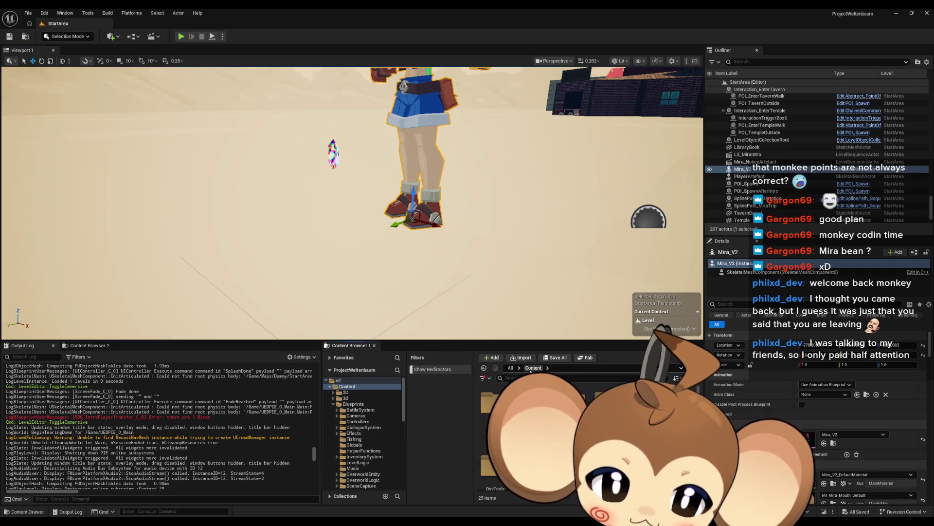
pyautogui.click(492, 408)
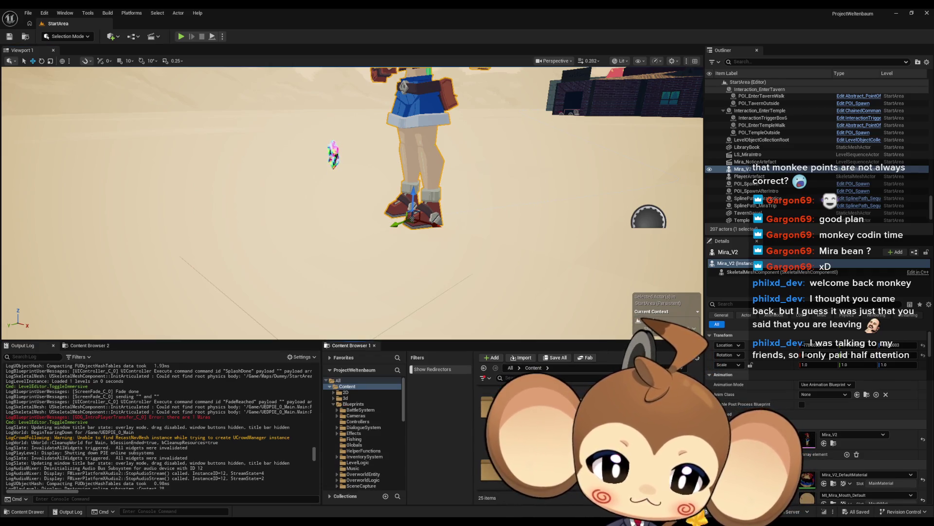
pyautogui.doubleClick(491, 409)
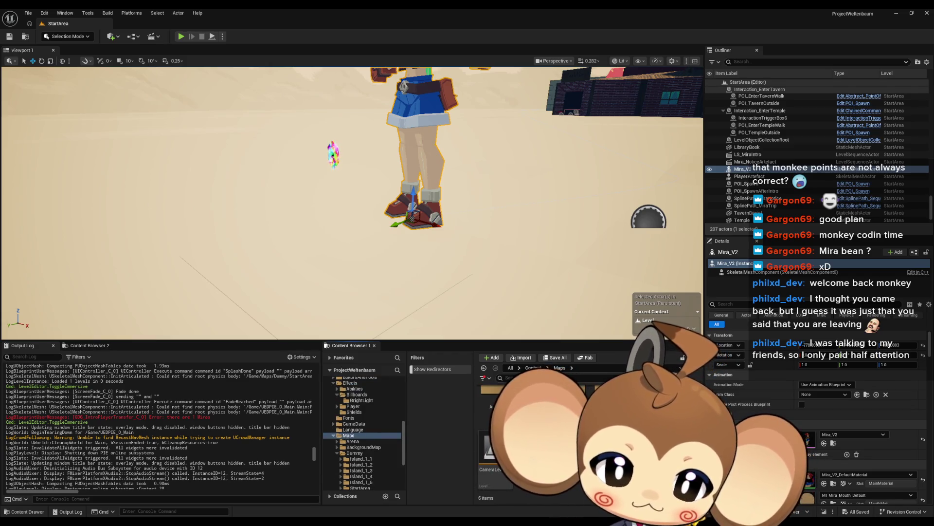
pyautogui.doubleClick(601, 442)
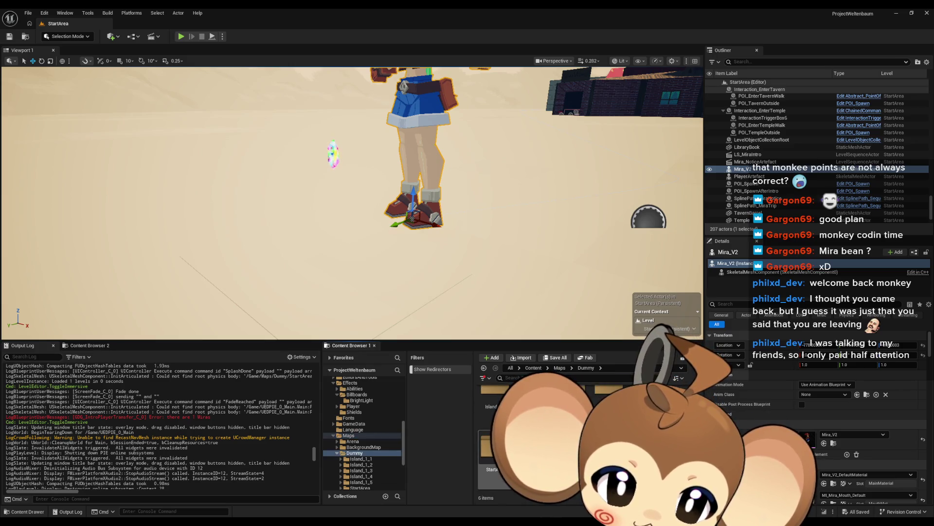
pyautogui.doubleClick(491, 465)
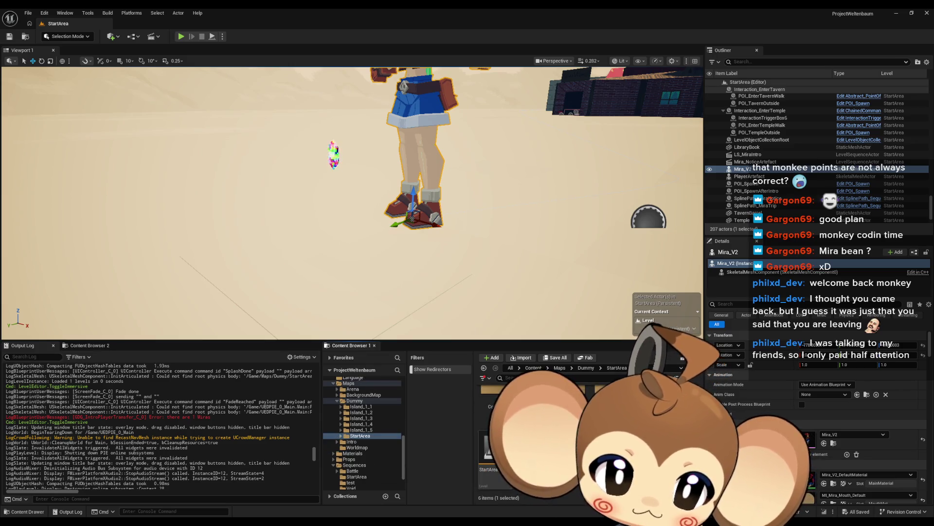
pyautogui.click(495, 458)
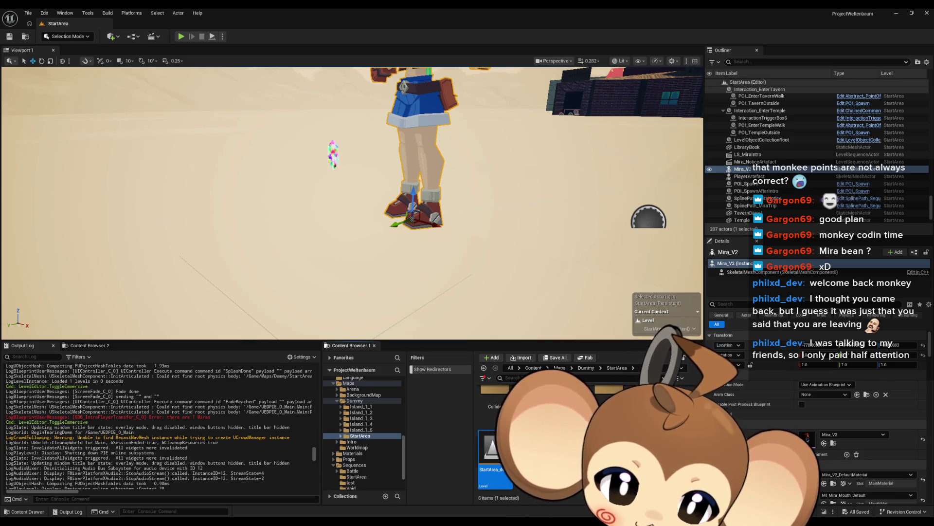
pyautogui.press('Delete')
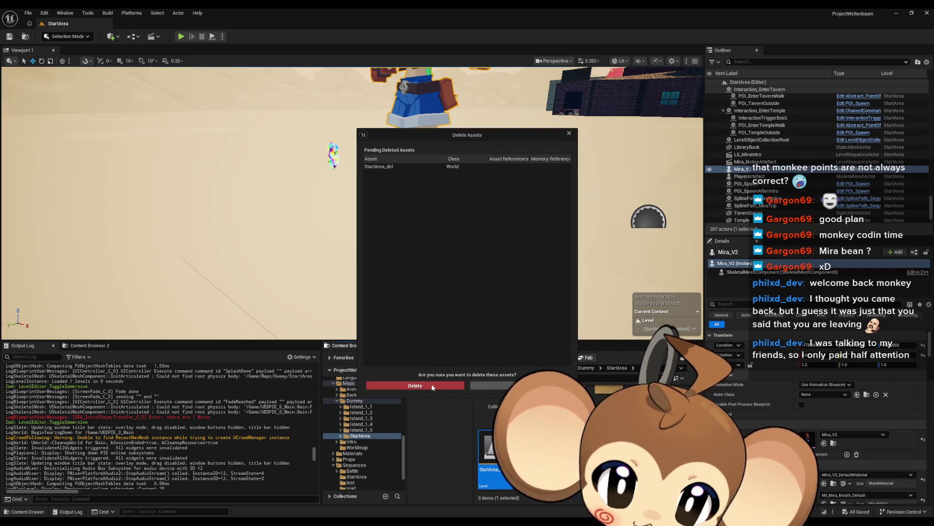
# - Confirm deleting StartArea_del and rename the level to StartArea_Backup20260506
pyautogui.click(428, 385)
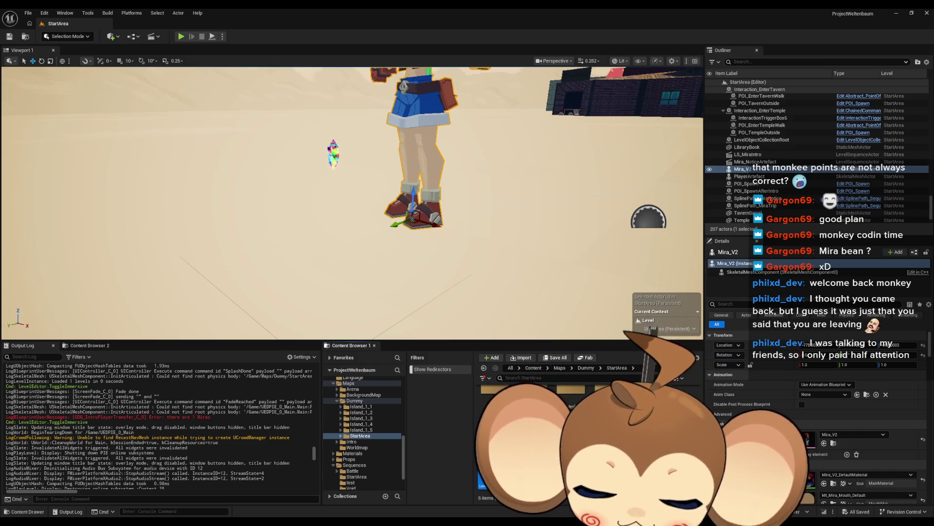
pyautogui.press('BackSpace')
pyautogui.write('_Backup')
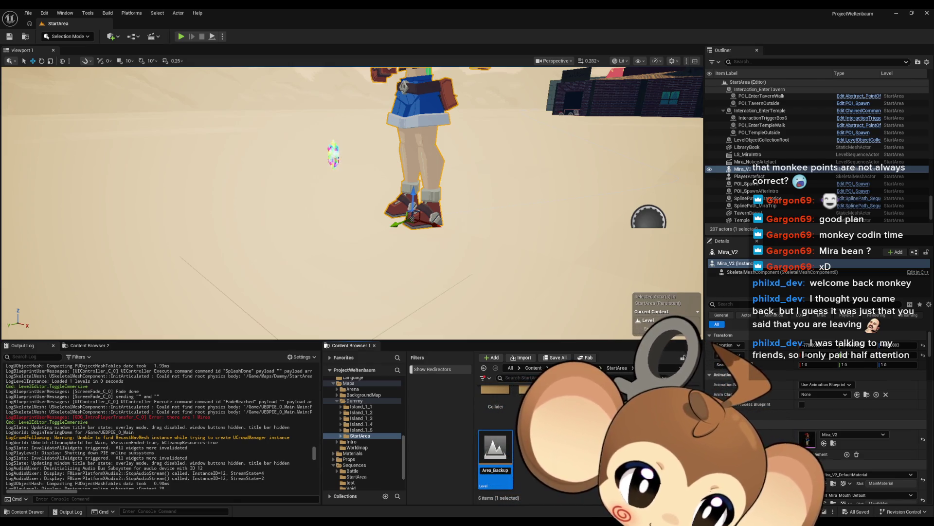
pyautogui.write('2026050')
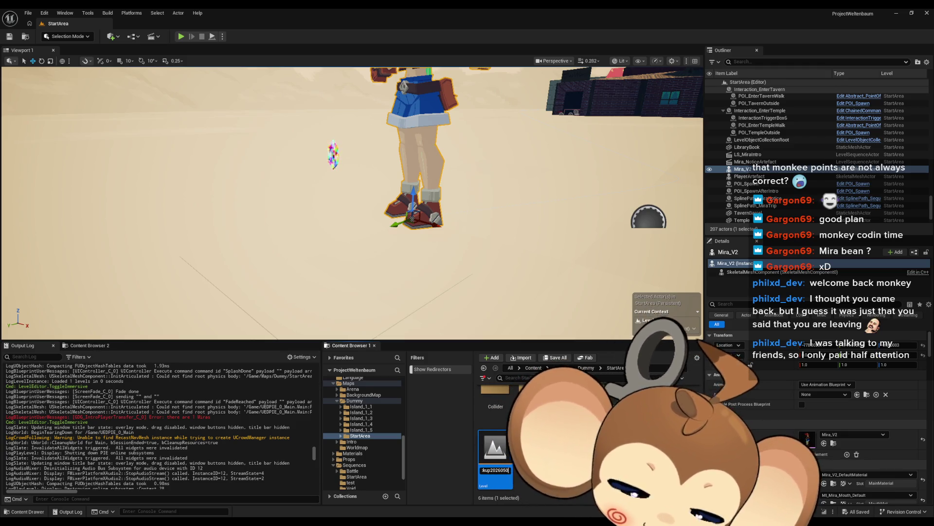
pyautogui.press('Return')
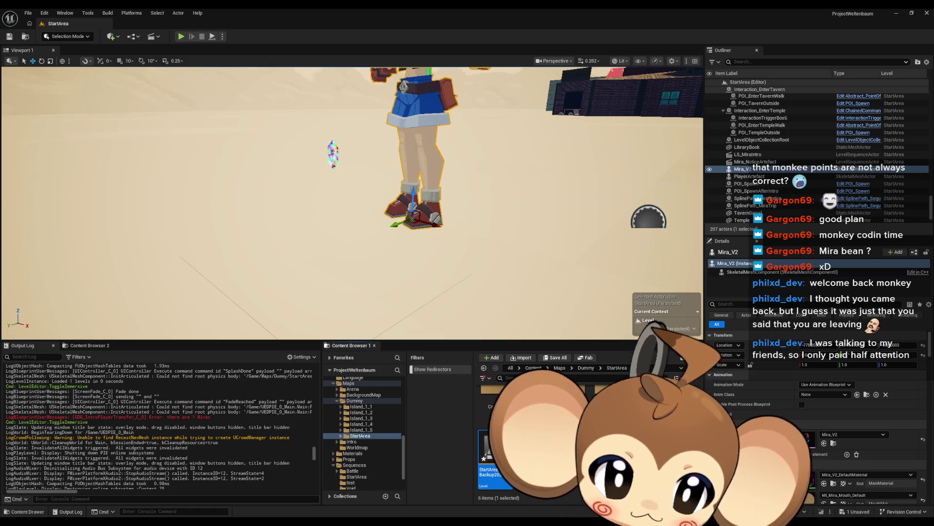
# - Save only the StartArea_Backup20260506 level, then delete the Mira character from the scene
pyautogui.hotkey('ctrl', 'shift', 's')
pyautogui.click(488, 348)
pyautogui.click(412, 179)
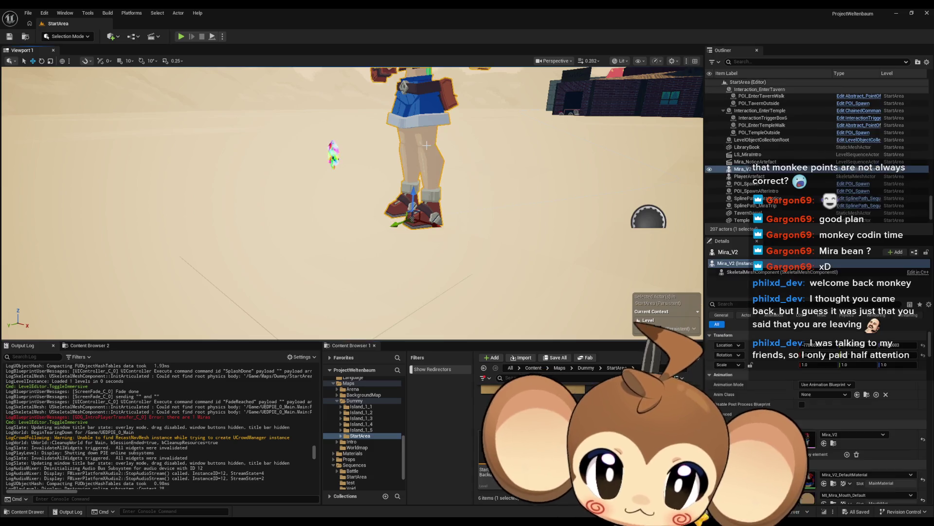
pyautogui.press('Delete')
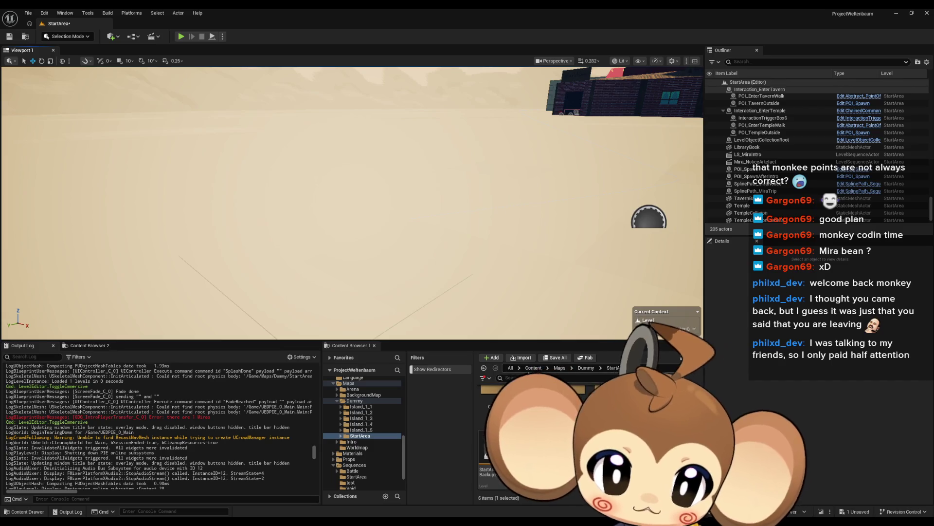
# - Go from the Content root into Sequences > StartArea to reach LS_MiraNoticeArtefact
pyautogui.click(533, 367)
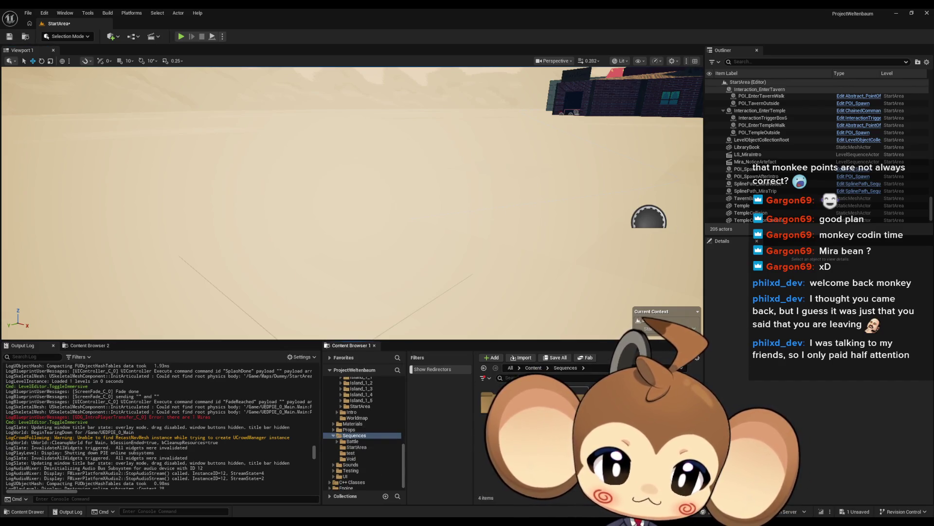
pyautogui.click(357, 447)
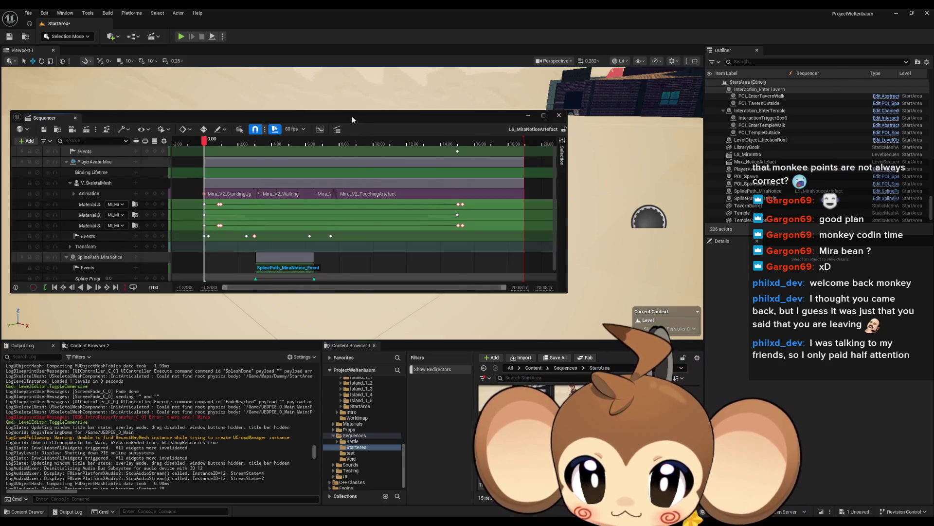
# - Scrub LS_MiraNoticeArtefact between about 11 s and 5 s, then close it
pyautogui.moveTo(352, 116); pyautogui.dragTo(366, 156)
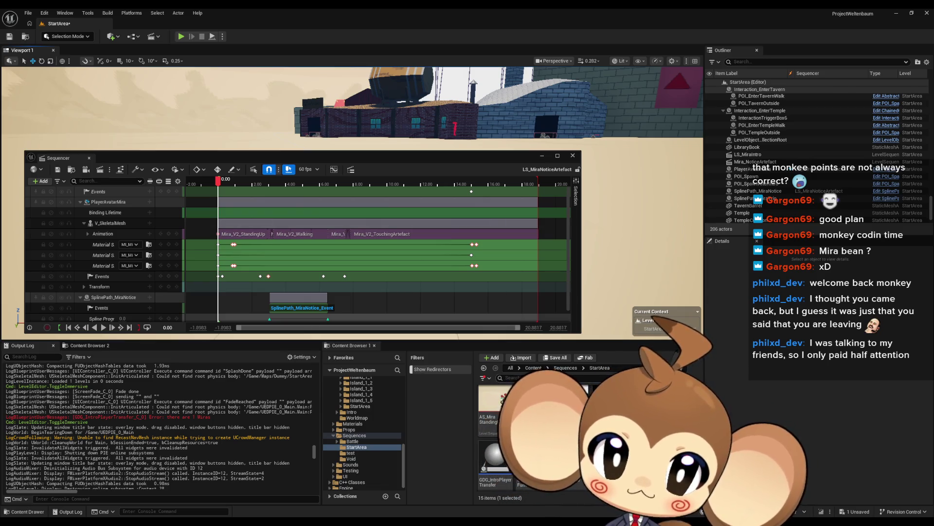
pyautogui.moveTo(218, 181)
pyautogui.mouseDown()
pyautogui.moveTo(452, 204)
pyautogui.moveTo(250, 213)
pyautogui.moveTo(420, 216)
pyautogui.moveTo(306, 214)
pyautogui.mouseUp()
pyautogui.moveTo(328, 157)
pyautogui.mouseDown()
pyautogui.moveTo(384, 158)
pyautogui.moveTo(381, 233)
pyautogui.mouseUp()
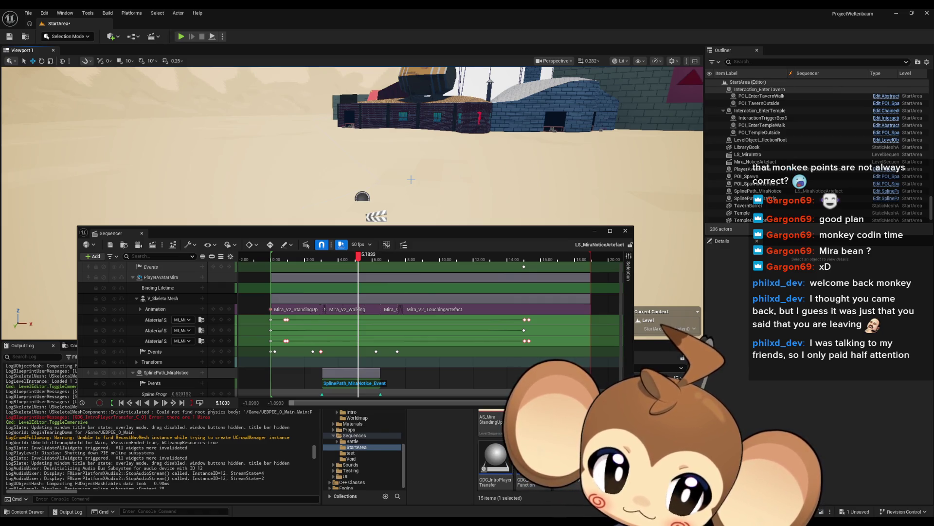
pyautogui.click(625, 231)
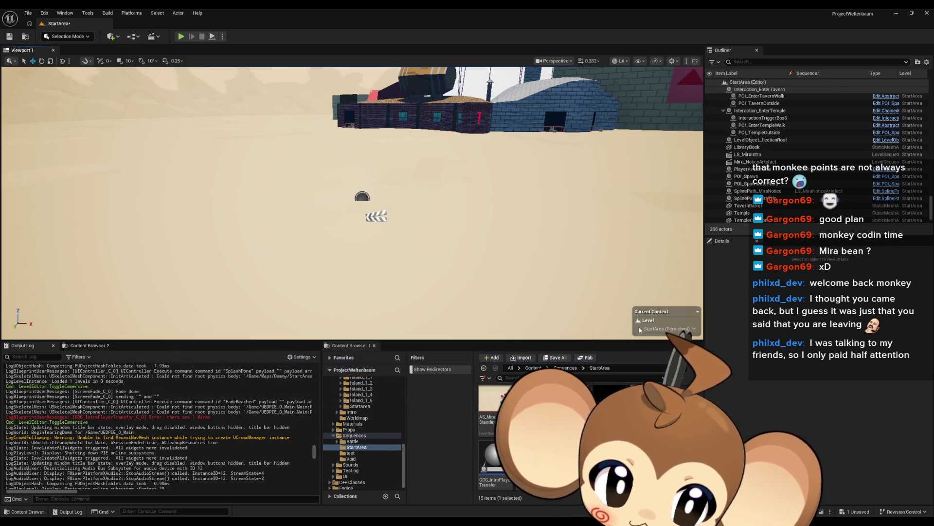
# - Preview AS_MiraTouchArtefact up to 3.9 s, close it, and open AS_MiraTouchShockIdle
pyautogui.doubleClick(491, 404)
pyautogui.moveTo(274, 257)
pyautogui.mouseDown()
pyautogui.moveTo(523, 262)
pyautogui.moveTo(431, 262)
pyautogui.mouseUp()
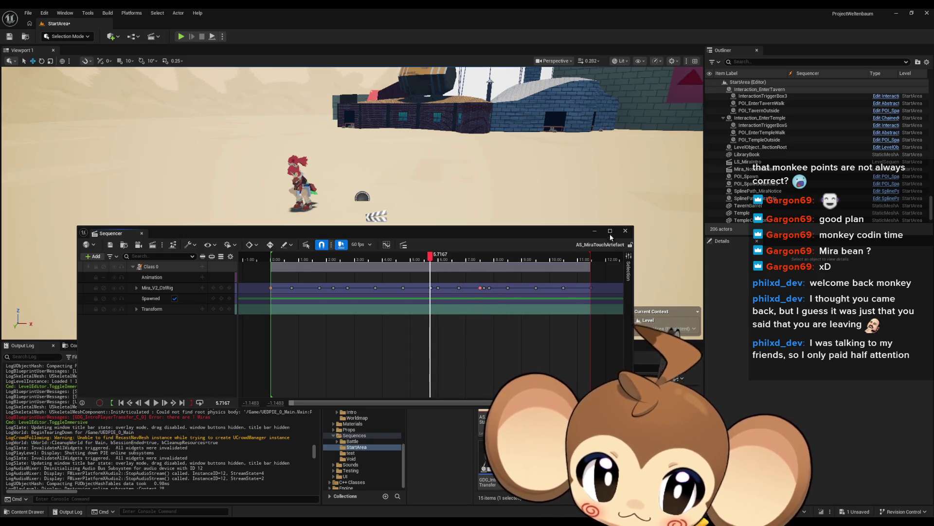
pyautogui.click(626, 231)
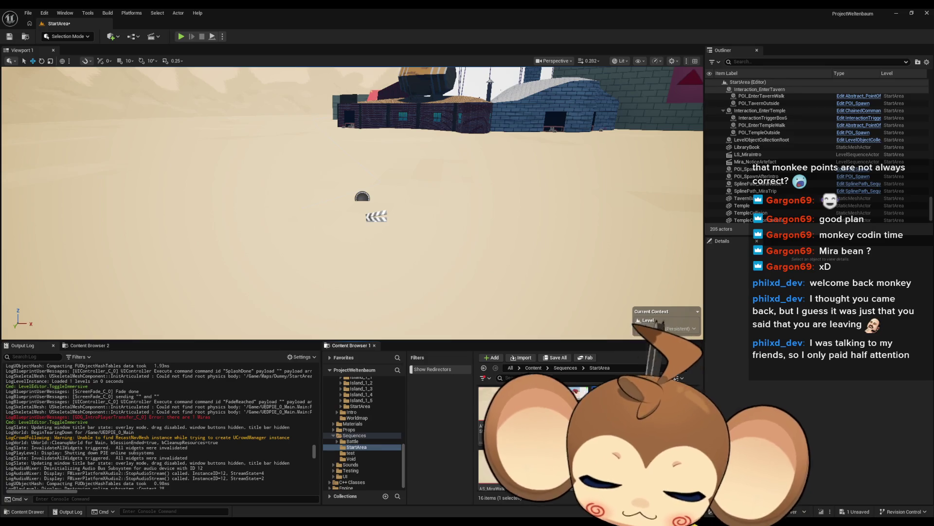
pyautogui.doubleClick(530, 409)
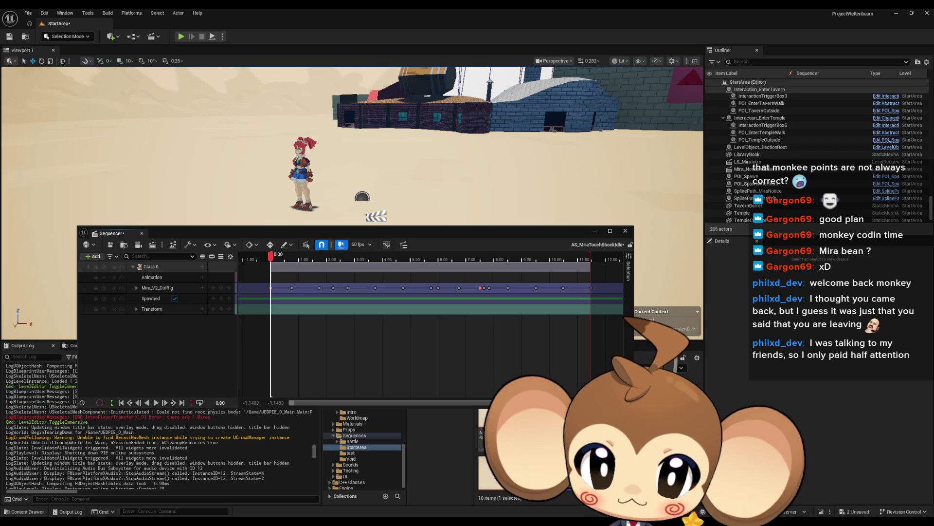
# - Scrub through AS_MiraTouchShockIdle, then bring the playhead back to about 9.53 s
pyautogui.moveTo(271, 262); pyautogui.dragTo(566, 275)
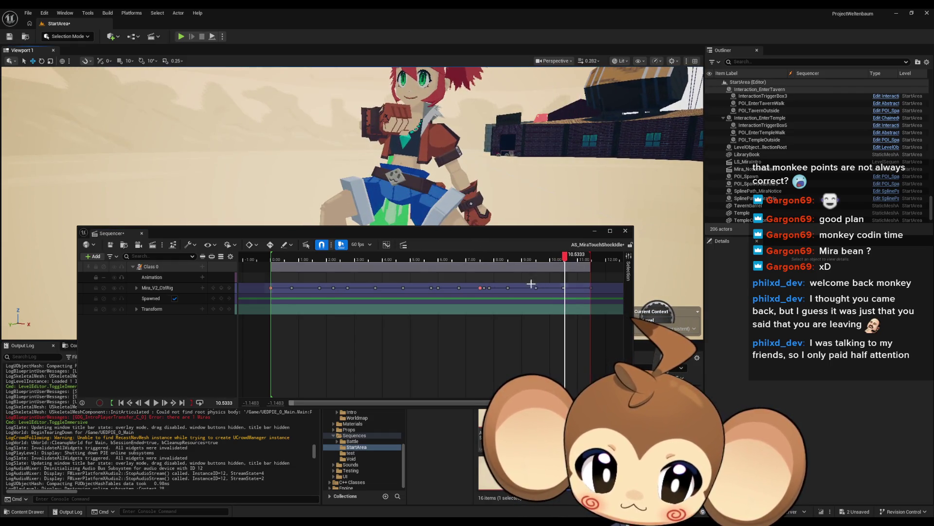
pyautogui.click(553, 258)
pyautogui.moveTo(553, 258)
pyautogui.mouseDown()
pyautogui.moveTo(468, 258)
pyautogui.moveTo(538, 258)
pyautogui.moveTo(355, 312)
pyautogui.mouseUp()
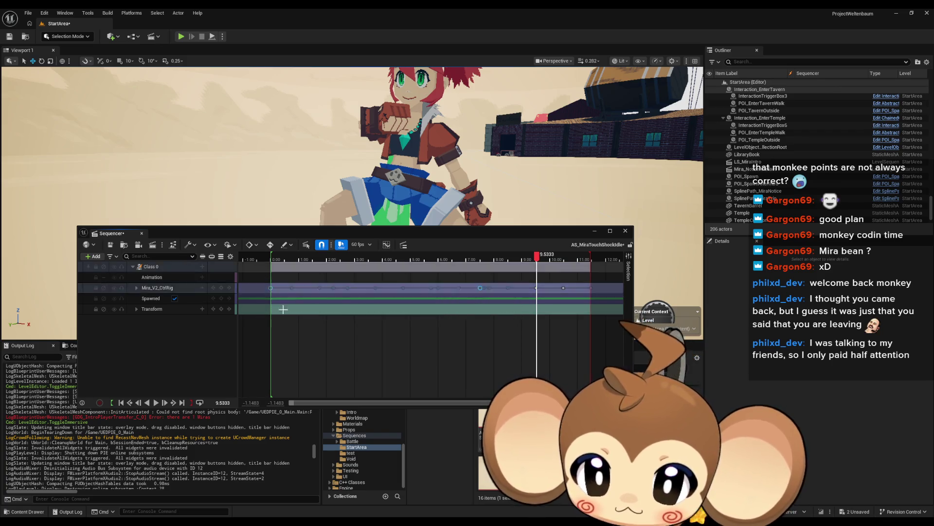
# - Delete the rig keys before 9.53 s and shift the remaining keys to start at 0.00 s
pyautogui.press('Delete')
pyautogui.moveTo(535, 287); pyautogui.dragTo(272, 286)
pyautogui.scroll(3, 302, 297)
pyautogui.scroll(5, 302, 297)
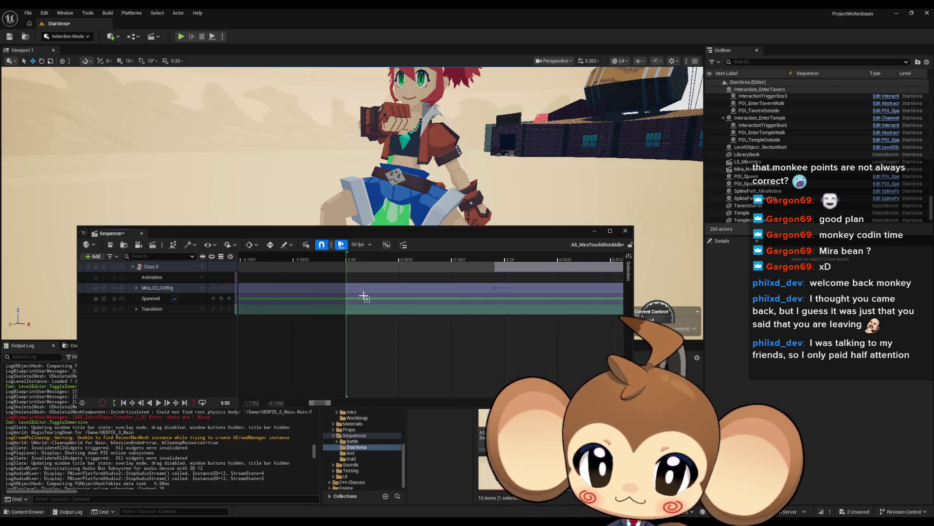
pyautogui.moveTo(512, 288); pyautogui.dragTo(365, 289)
pyautogui.scroll(-6, 395, 311)
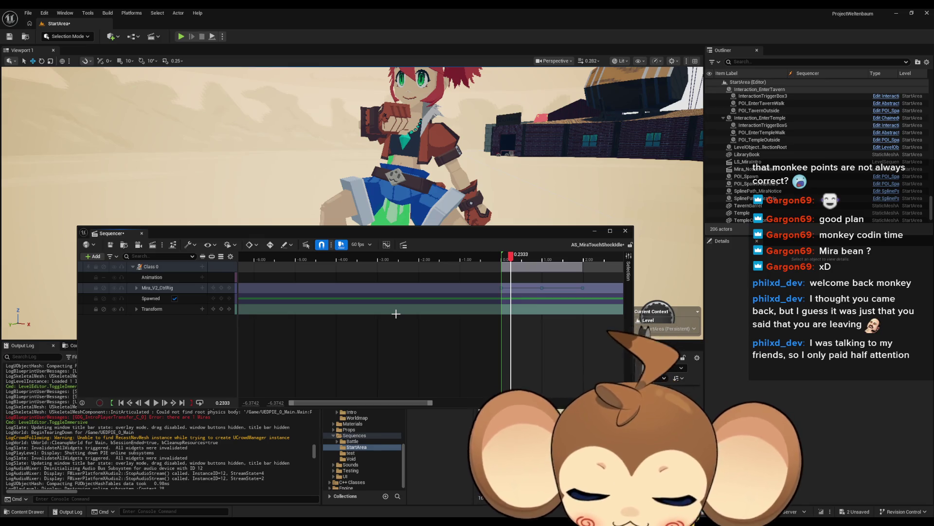
pyautogui.hotkey('ctrl', 'z')
pyautogui.scroll(2, 565, 297)
pyautogui.scroll(3, 566, 296)
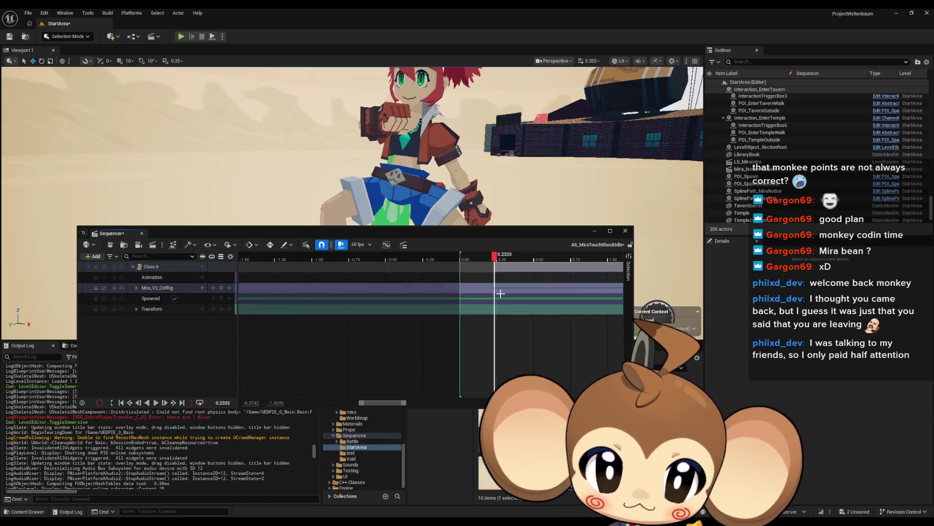
pyautogui.scroll(6, 502, 292)
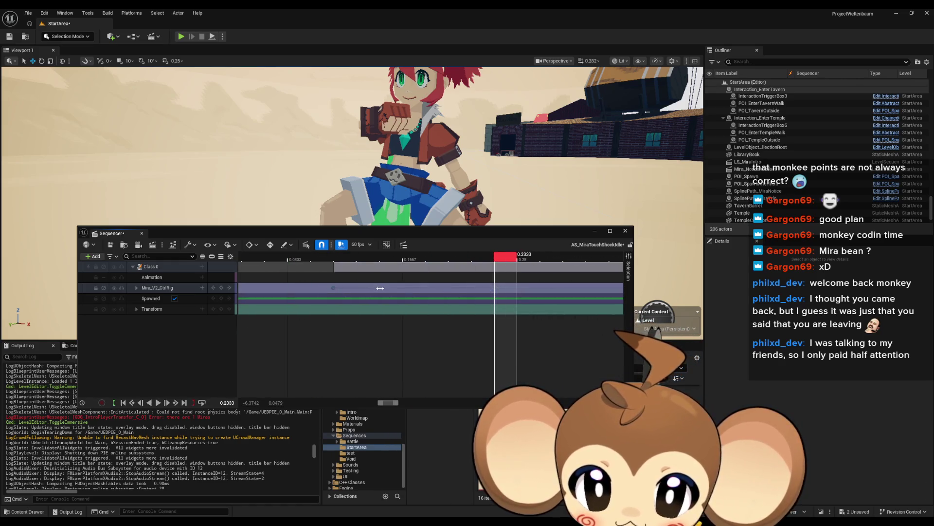
pyautogui.moveTo(380, 288); pyautogui.dragTo(288, 293)
pyautogui.scroll(-8, 349, 302)
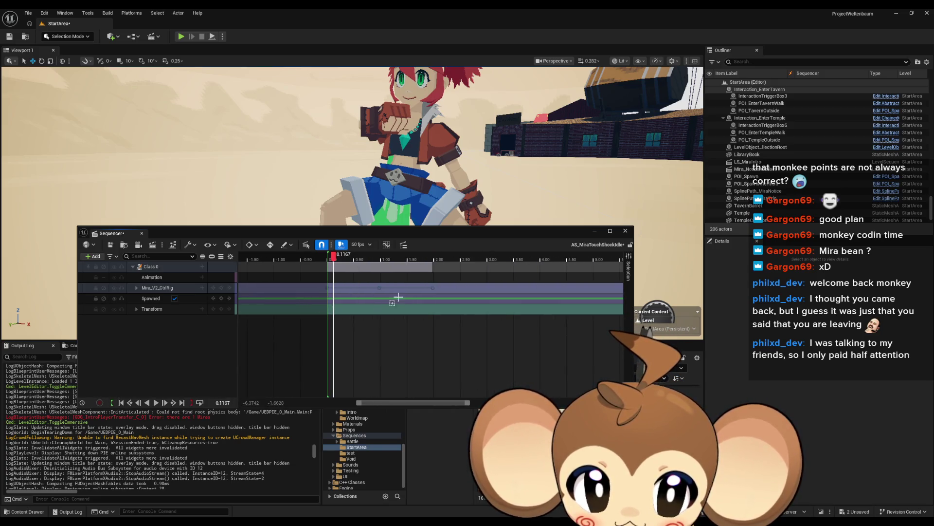
# - Move the playback range end marker to about 2 seconds
pyautogui.moveTo(453, 258); pyautogui.dragTo(398, 260)
pyautogui.scroll(-10, 380, 265)
pyautogui.moveTo(301, 259)
pyautogui.mouseDown()
pyautogui.moveTo(236, 258)
pyautogui.moveTo(382, 281)
pyautogui.mouseUp()
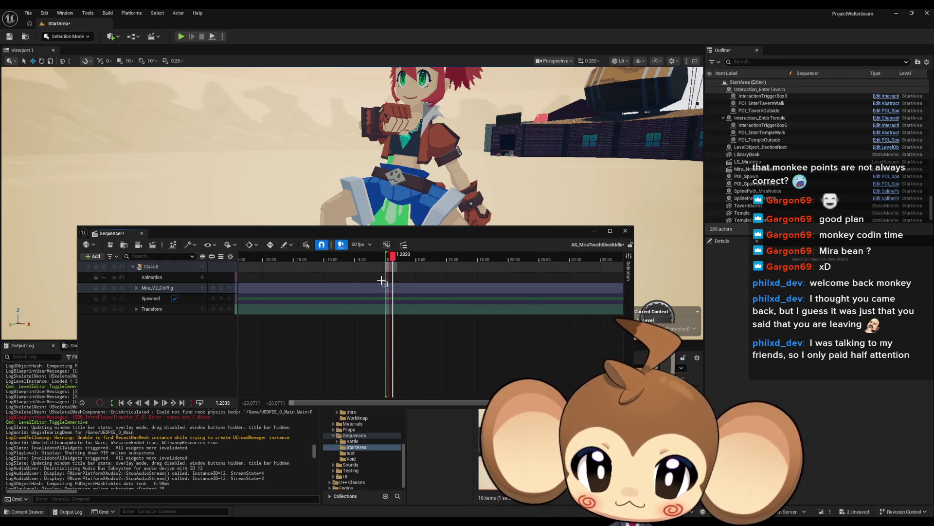
pyautogui.scroll(2, 397, 282)
pyautogui.scroll(5, 397, 282)
pyautogui.moveTo(313, 259)
pyautogui.mouseDown()
pyautogui.moveTo(626, 261)
pyautogui.moveTo(447, 260)
pyautogui.mouseUp()
pyautogui.scroll(3, 452, 290)
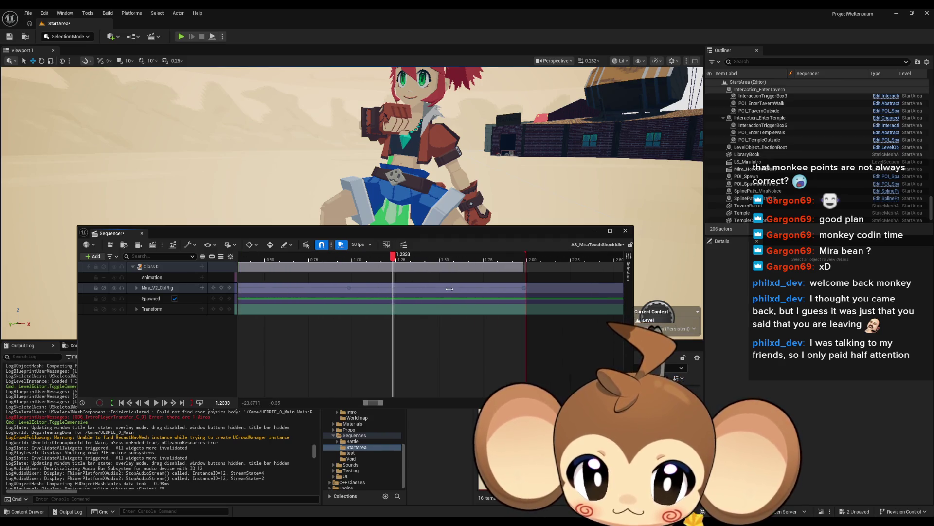
pyautogui.scroll(2, 486, 289)
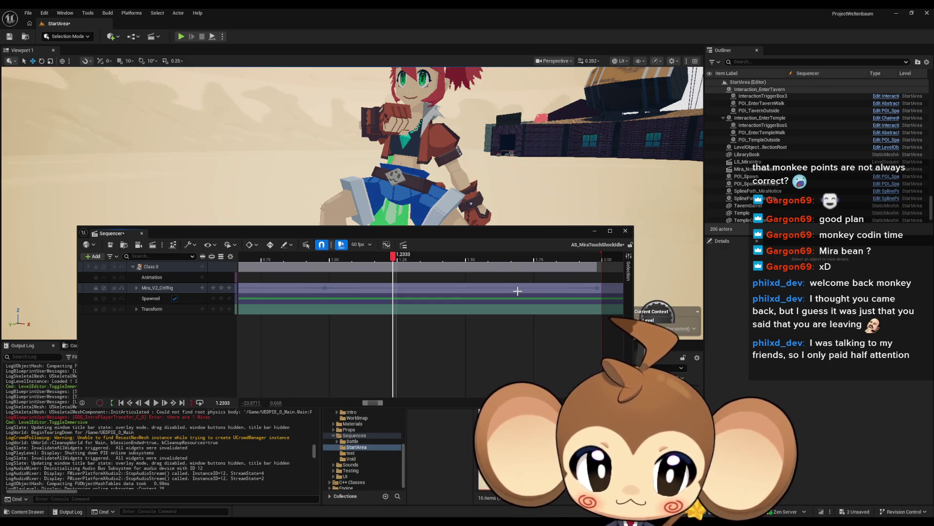
pyautogui.scroll(-3, 415, 289)
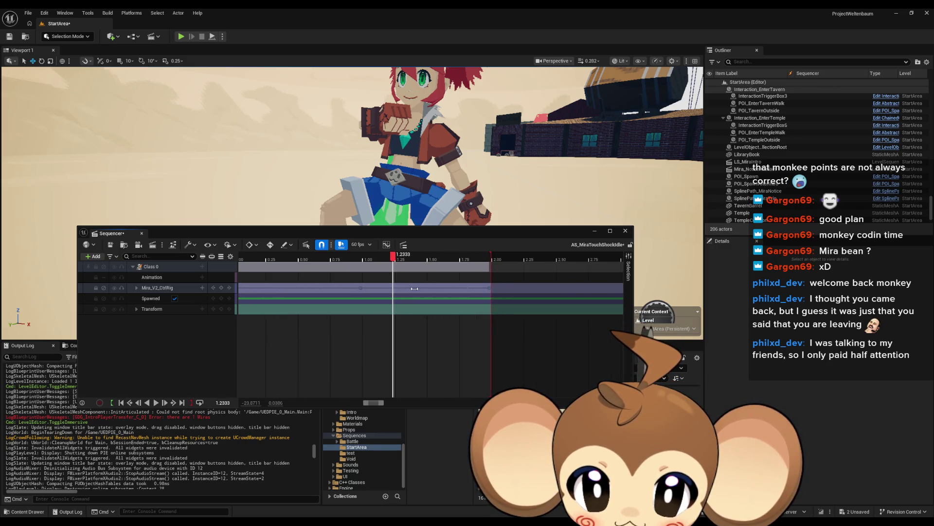
pyautogui.scroll(4, 415, 289)
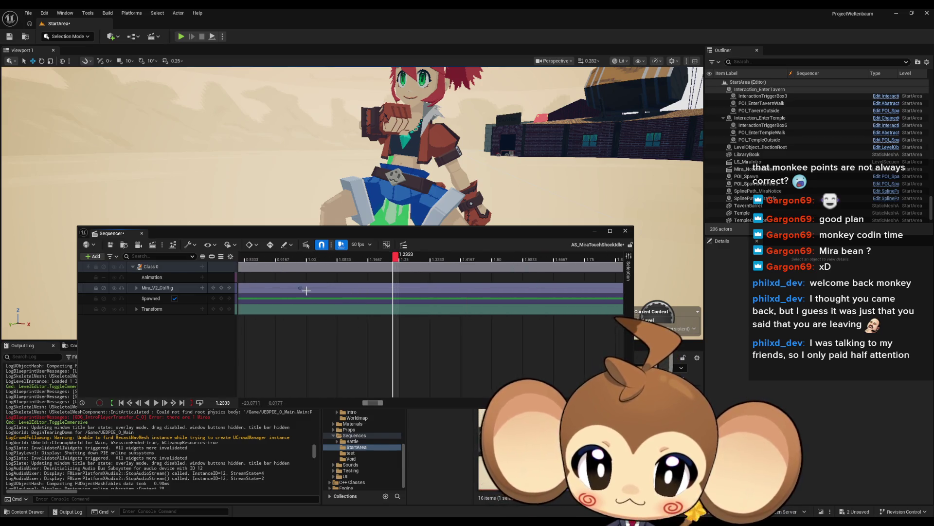
# - Rewind the playhead to the start and play the sequence
pyautogui.click(307, 291)
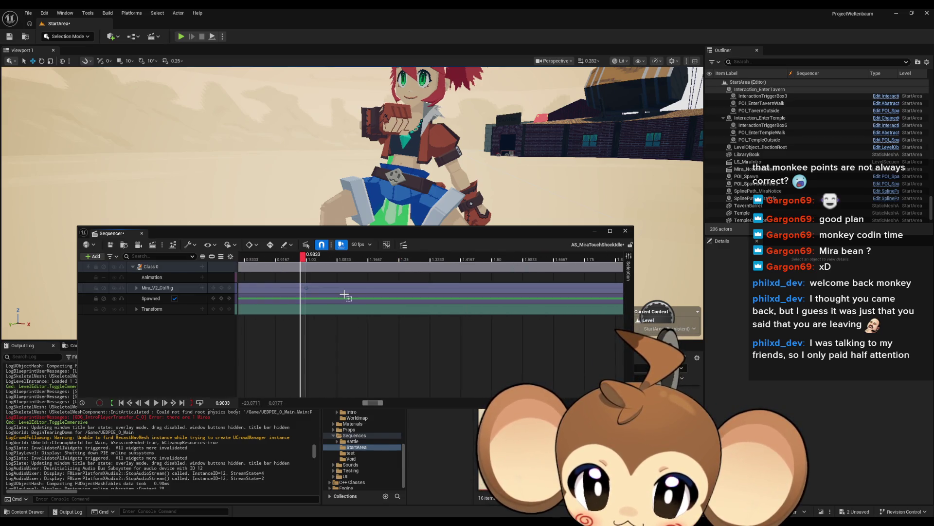
pyautogui.hscroll(3, 419, 292)
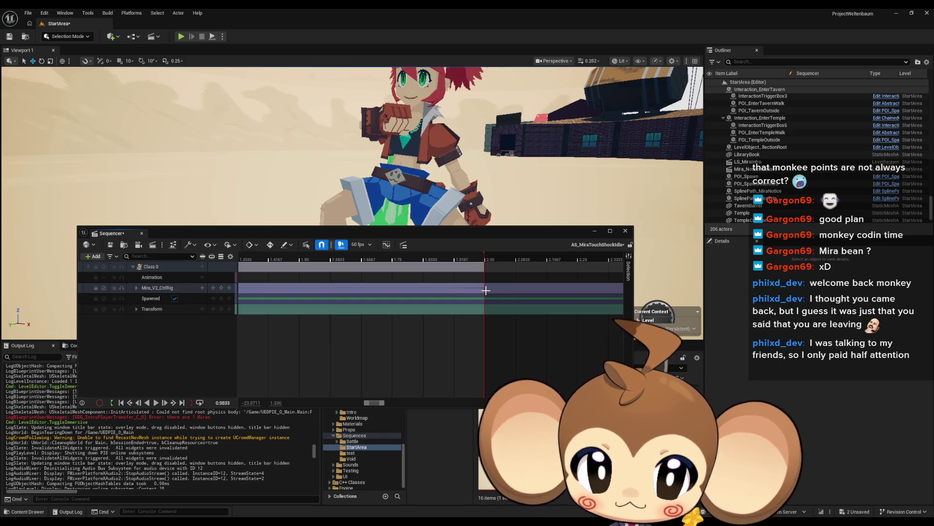
pyautogui.hscroll(-10, 438, 310)
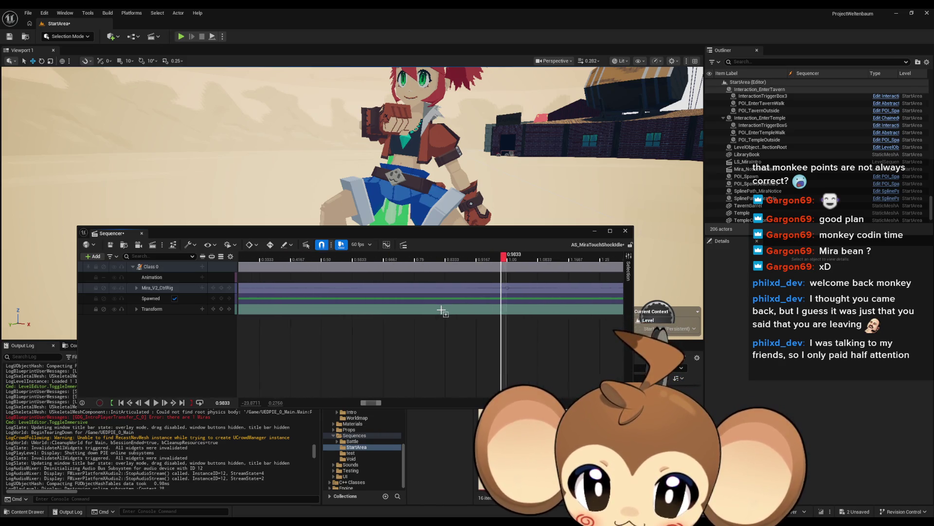
pyautogui.press('Home')
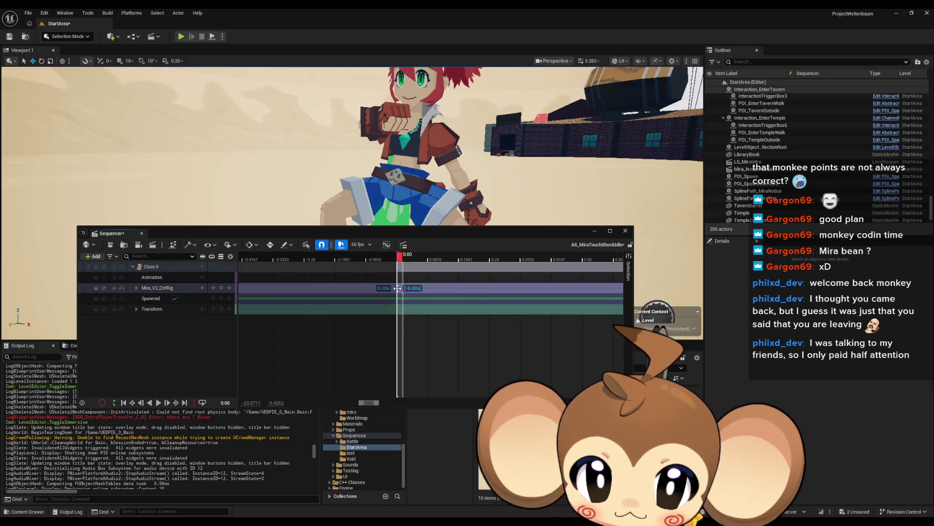
pyautogui.hscroll(7, 419, 301)
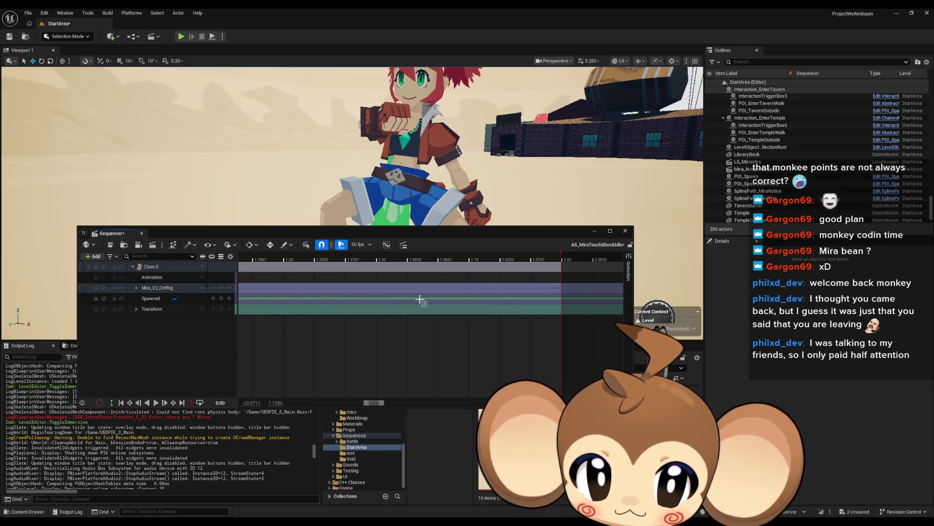
pyautogui.hscroll(-3, 420, 300)
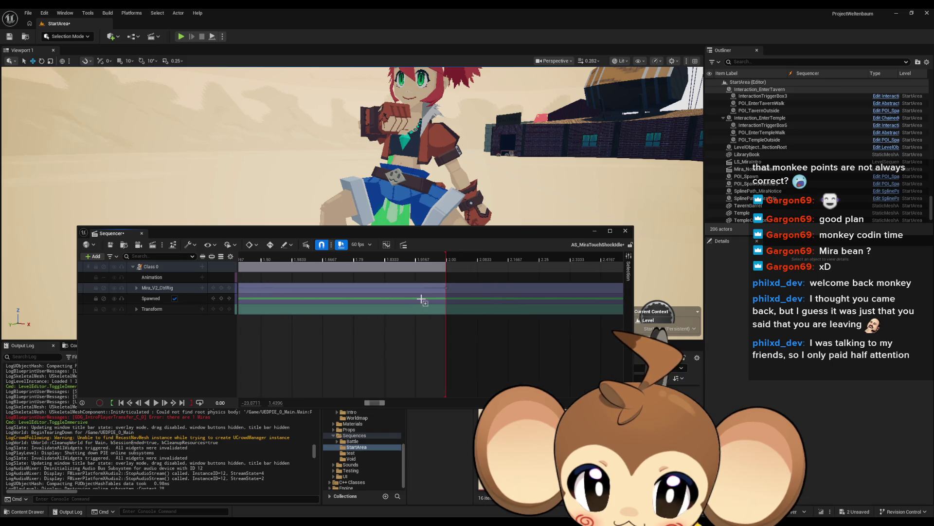
pyautogui.hscroll(-1, 423, 302)
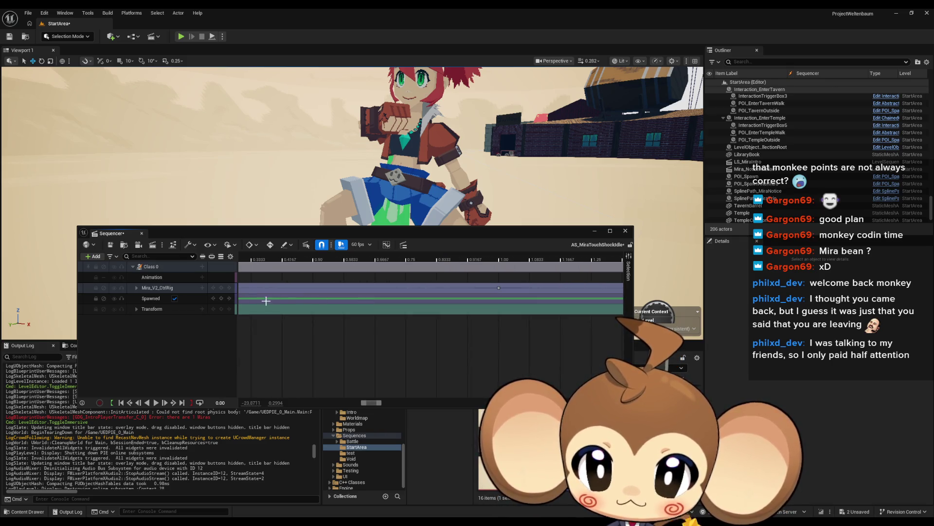
pyautogui.click(157, 403)
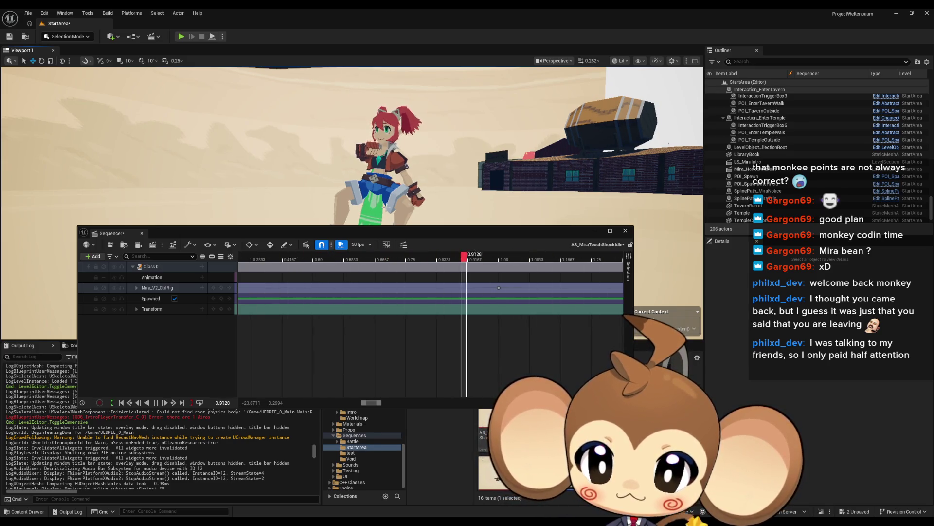
# - Pause playback and find Mira_V2_SittingIdle in Content Browser 2 under Characters > Mira > Mira_Version2
pyautogui.click(110, 245)
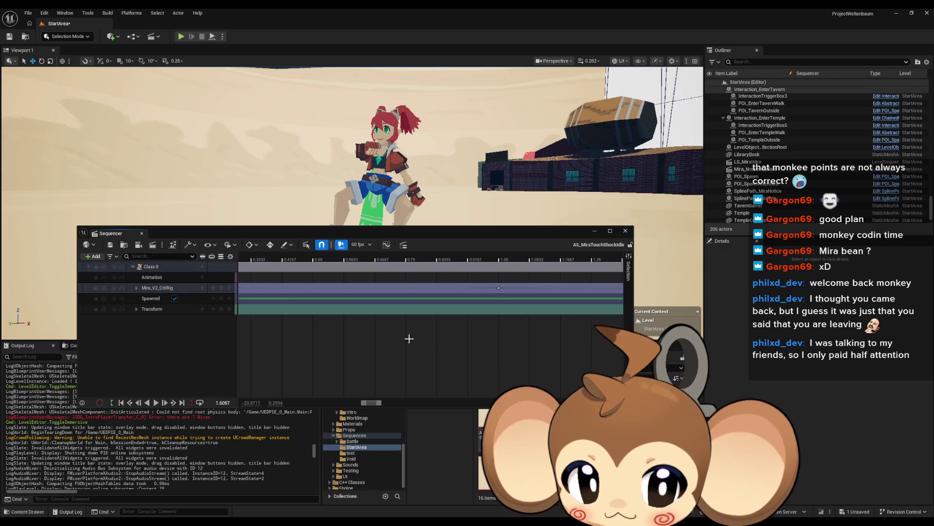
pyautogui.moveTo(450, 235); pyautogui.dragTo(456, 210)
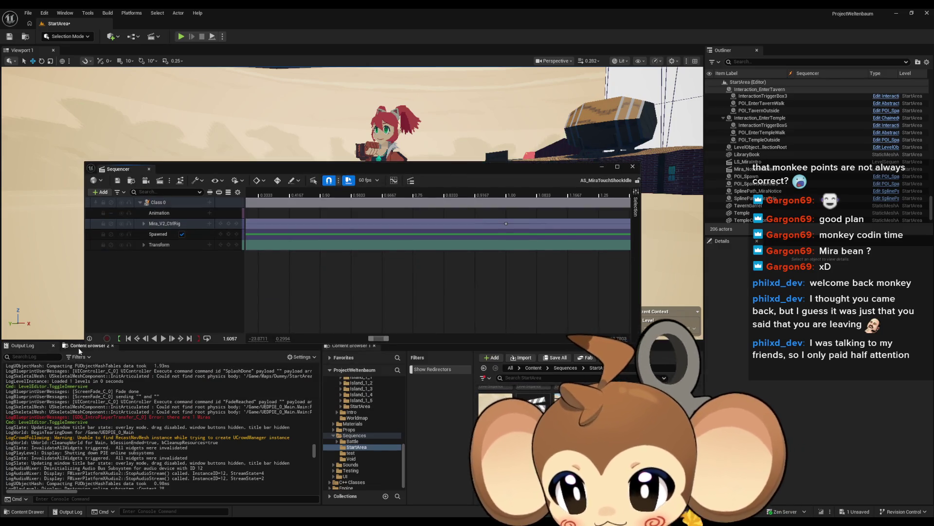
pyautogui.click(88, 346)
pyautogui.click(239, 368)
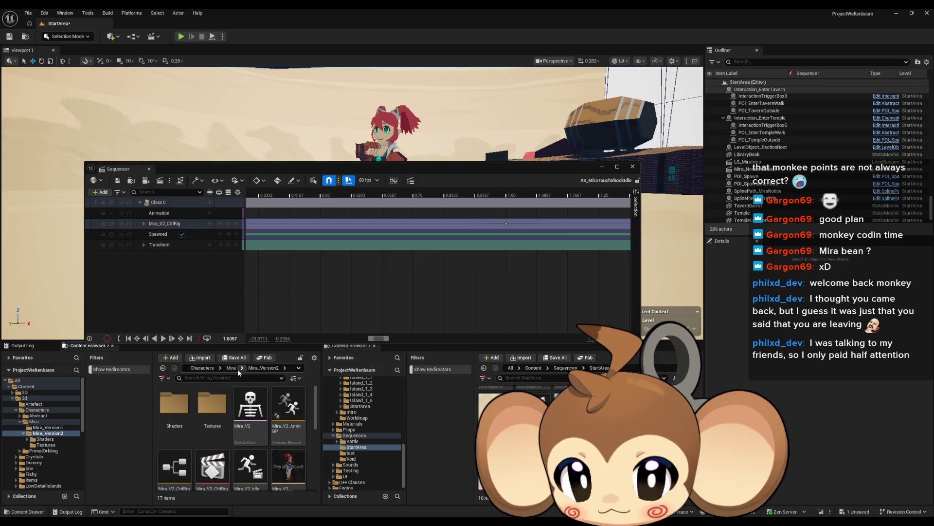
pyautogui.scroll(-1, 269, 442)
pyautogui.scroll(-1, 269, 442)
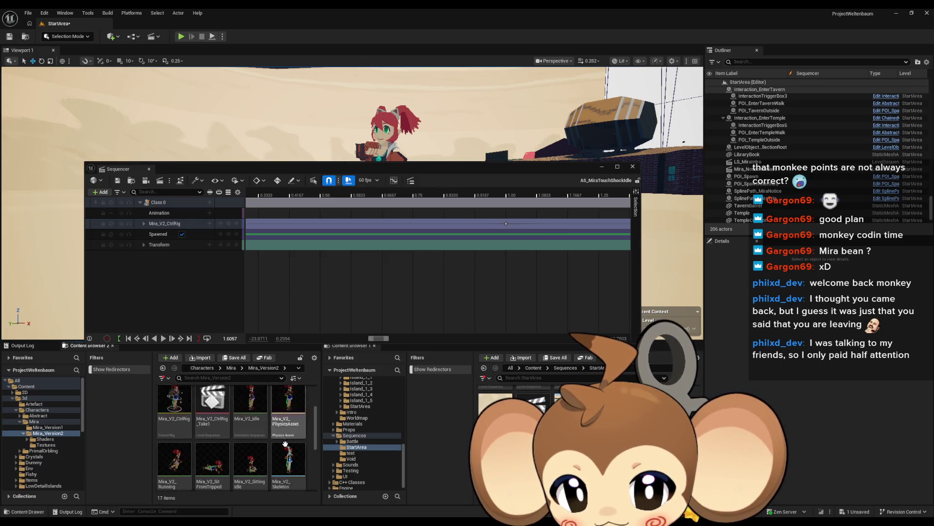
pyautogui.click(261, 444)
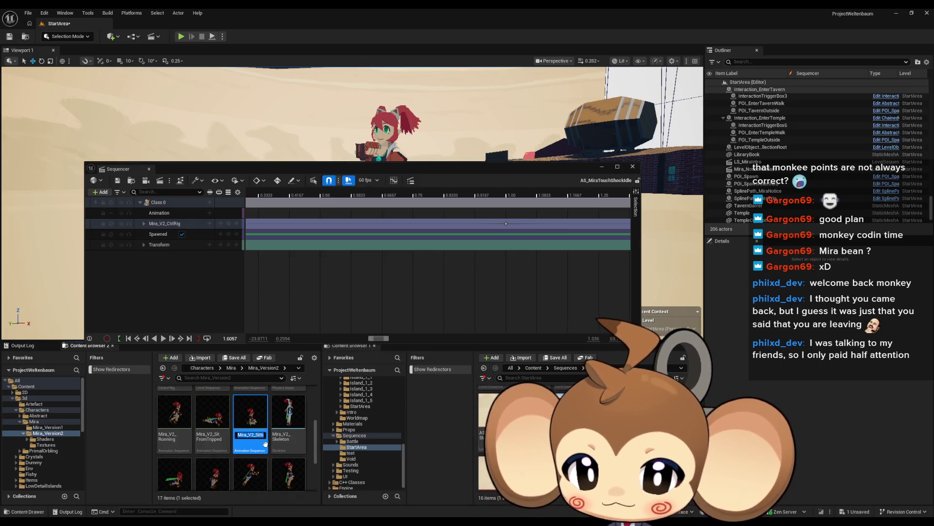
# - Bake the Class 0 binding into a new Mira_V2_SittingIdle animation sequence in Mira_Version2
pyautogui.rightClick(189, 203)
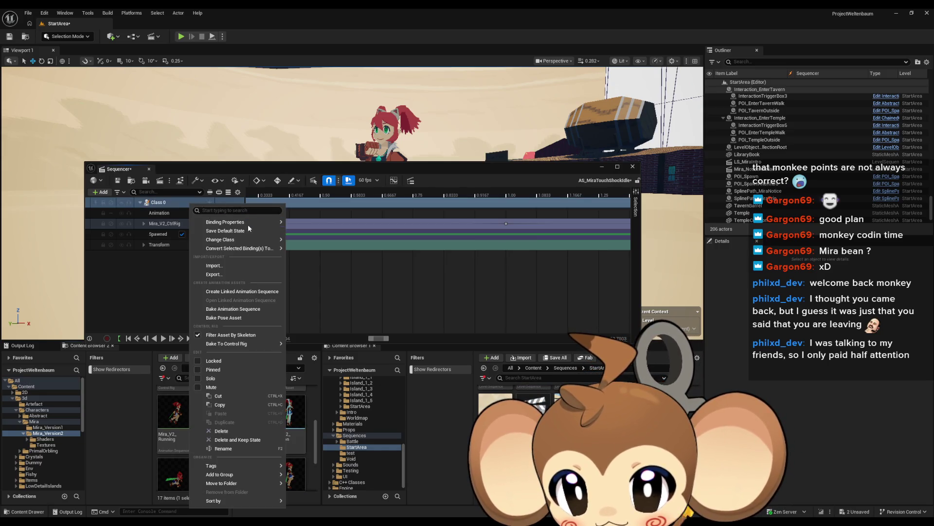
pyautogui.moveTo(242, 250)
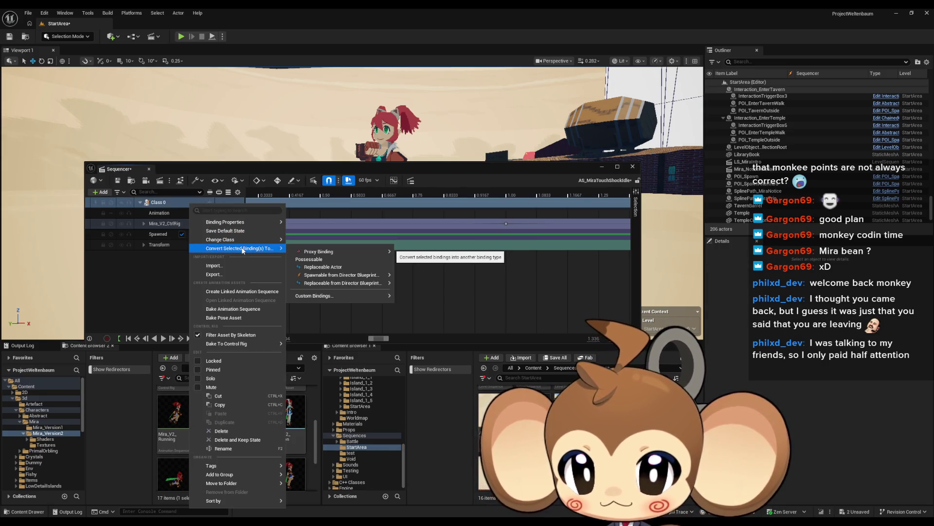
pyautogui.click(238, 309)
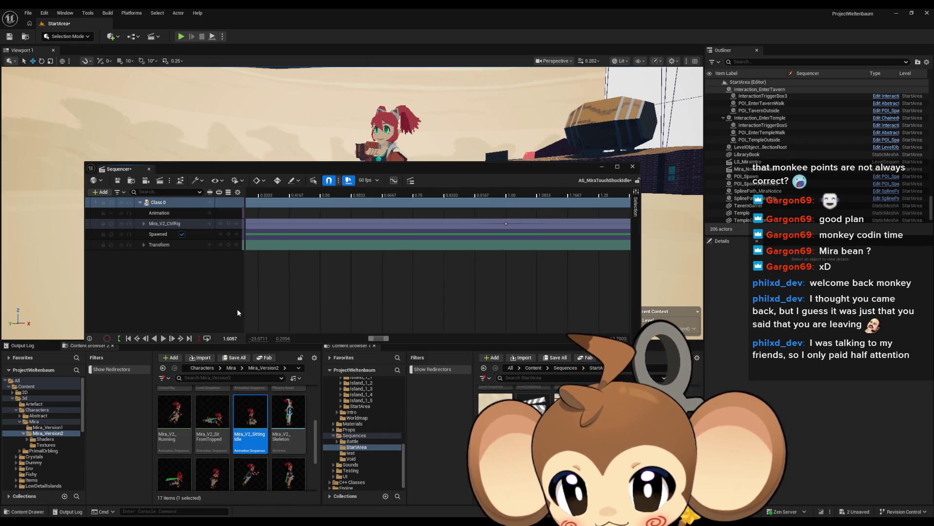
pyautogui.doubleClick(450, 332)
pyautogui.write('Mira_V2_SittingIdle')
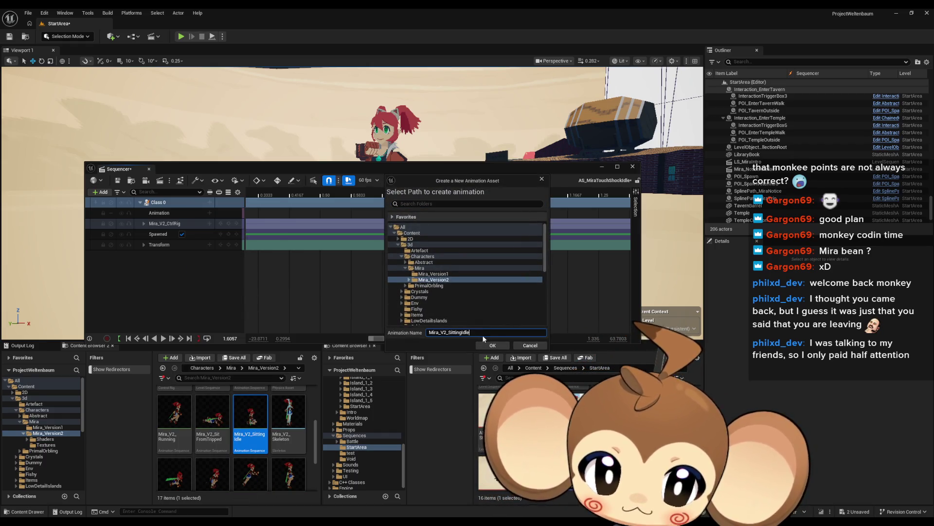
pyautogui.click(494, 345)
pyautogui.click(516, 345)
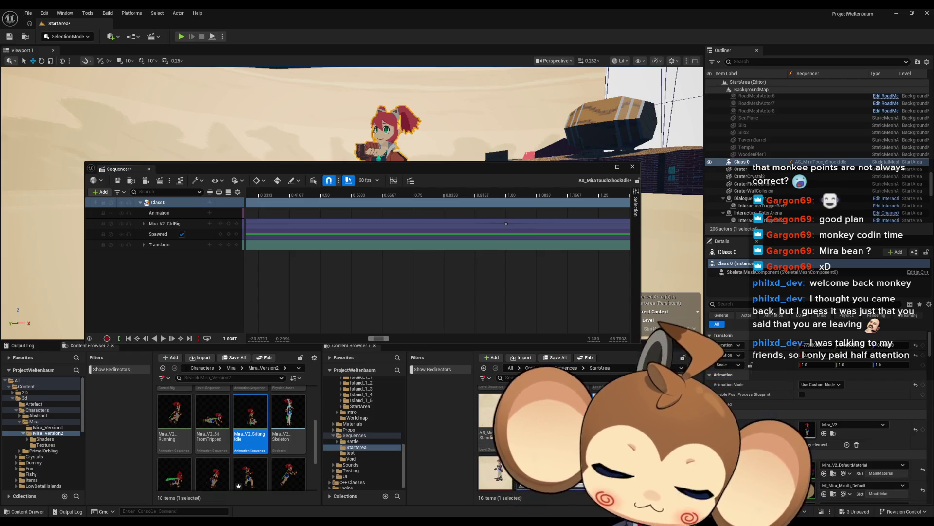
pyautogui.click(159, 202)
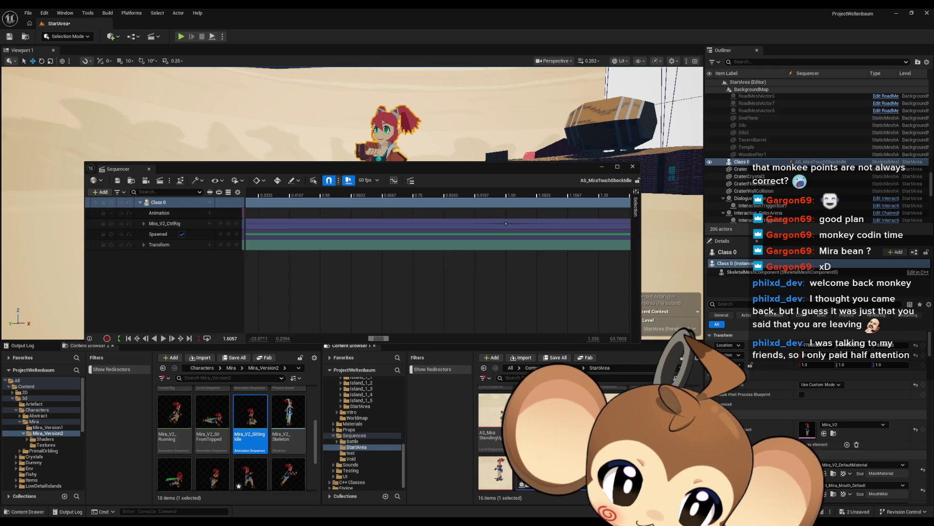
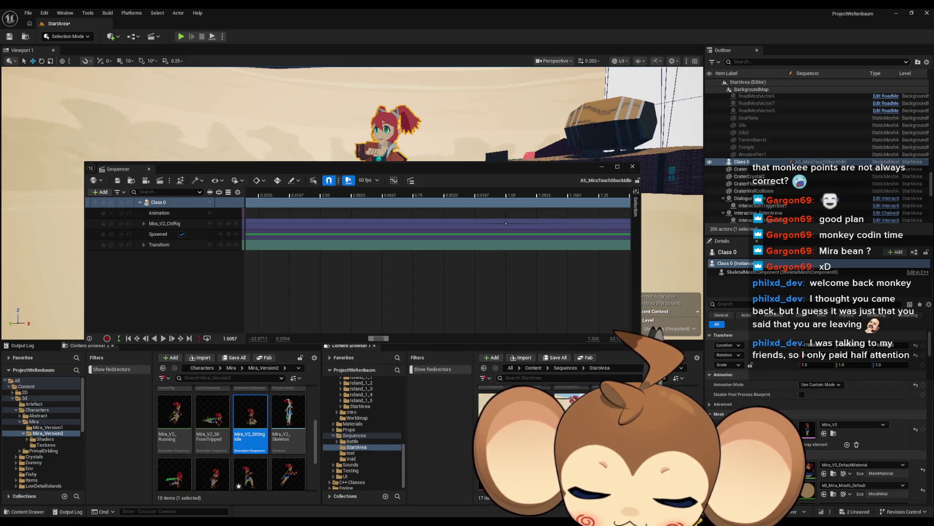
# - Open AS_MiraShockToIdleTransition in Sequencer with its Mira_V2_CtrlRig control tracks and keys showing
pyautogui.doubleClick(568, 393)
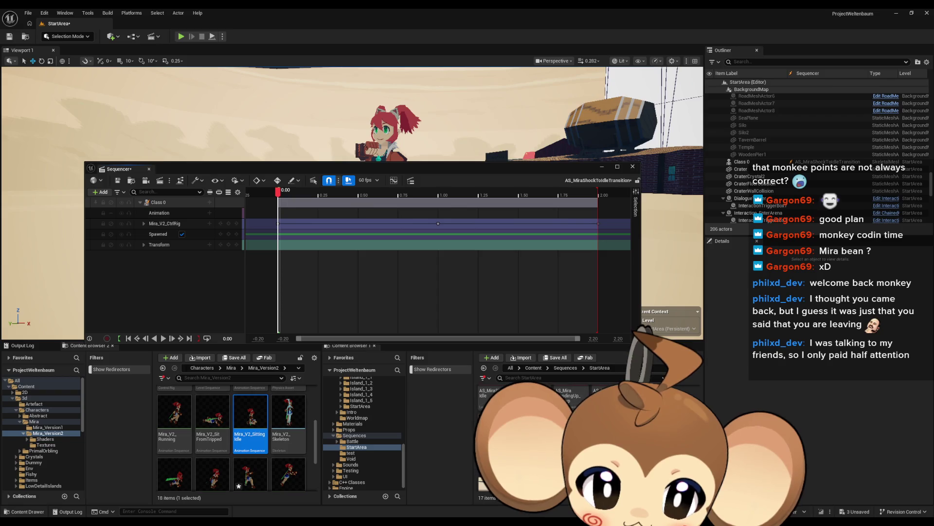
pyautogui.doubleClick(494, 438)
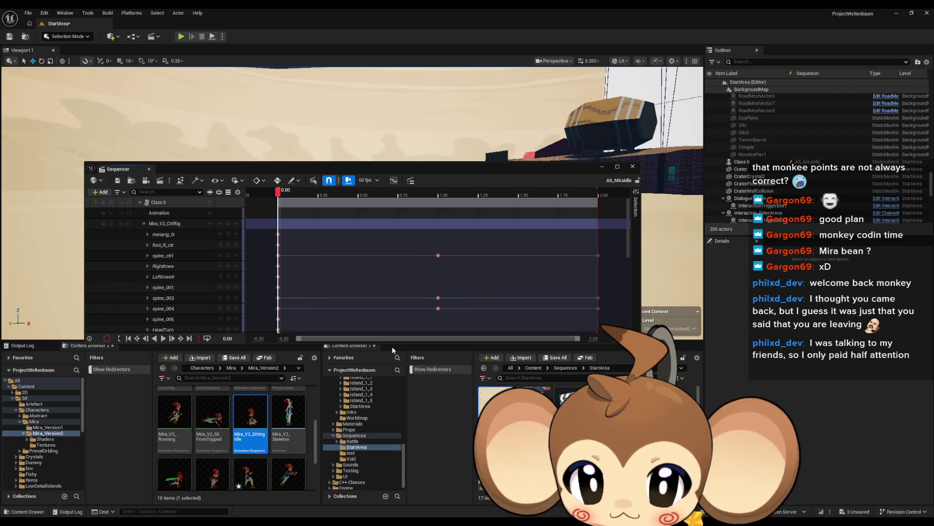
# - Trim the Class 0 animation section so it ends at 1.00 instead of 2.00
pyautogui.click(144, 223)
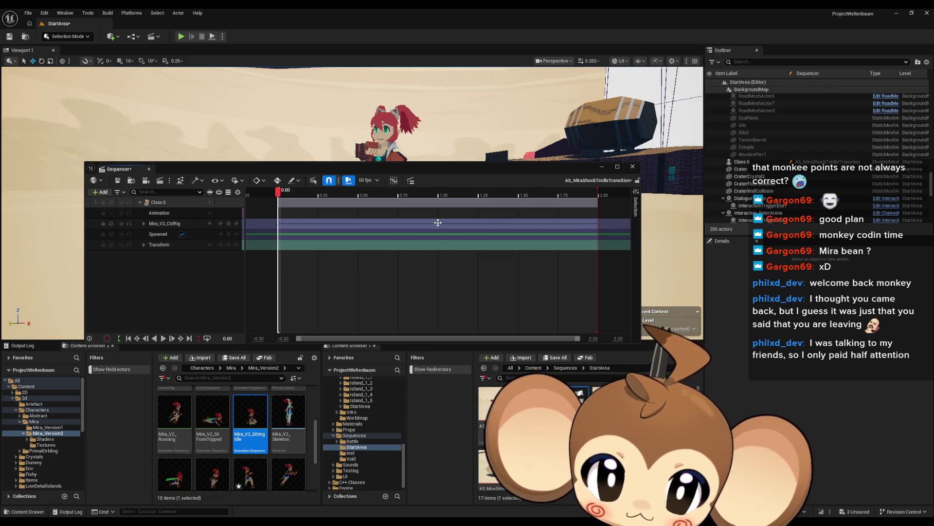
pyautogui.click(438, 223)
pyautogui.moveTo(592, 229); pyautogui.dragTo(438, 223)
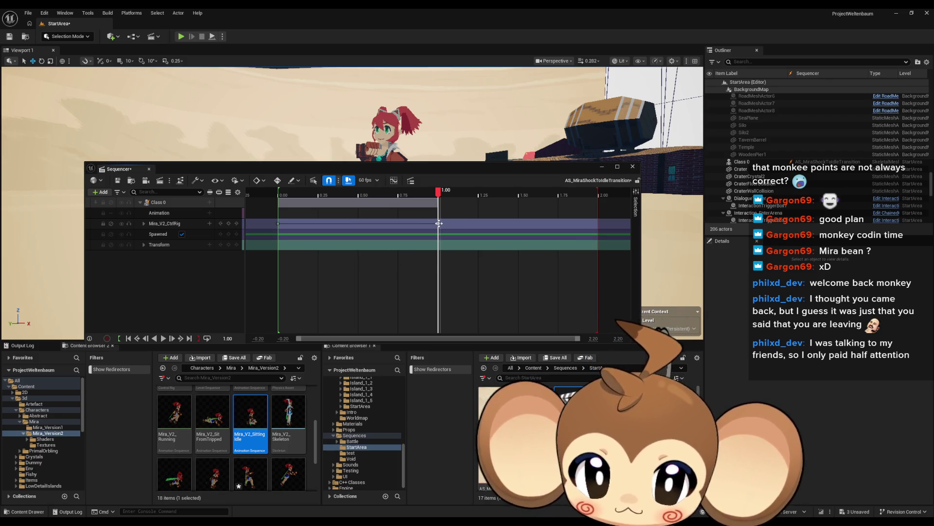
# - Return the playhead to the start, move the Sequencer down, and preview Mira's pose to about 0.95
pyautogui.click(467, 255)
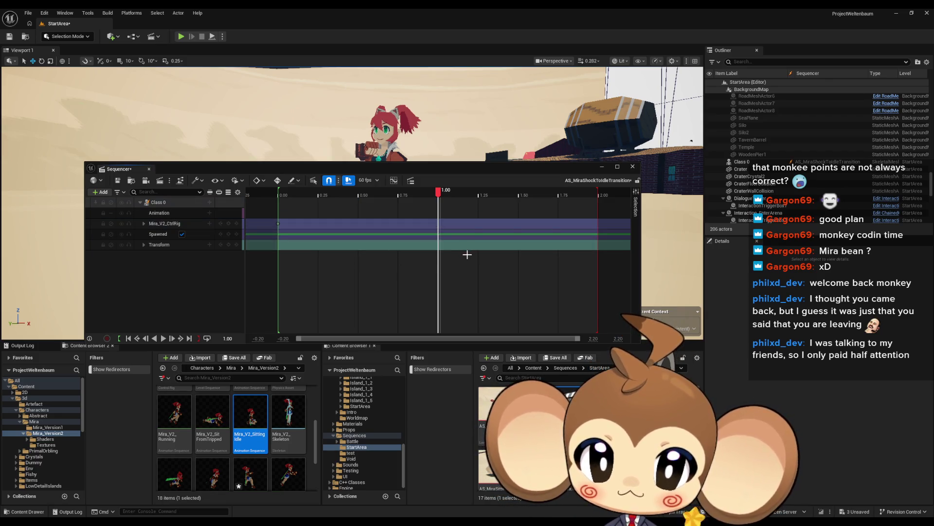
pyautogui.hotkey('ctrl', 'v')
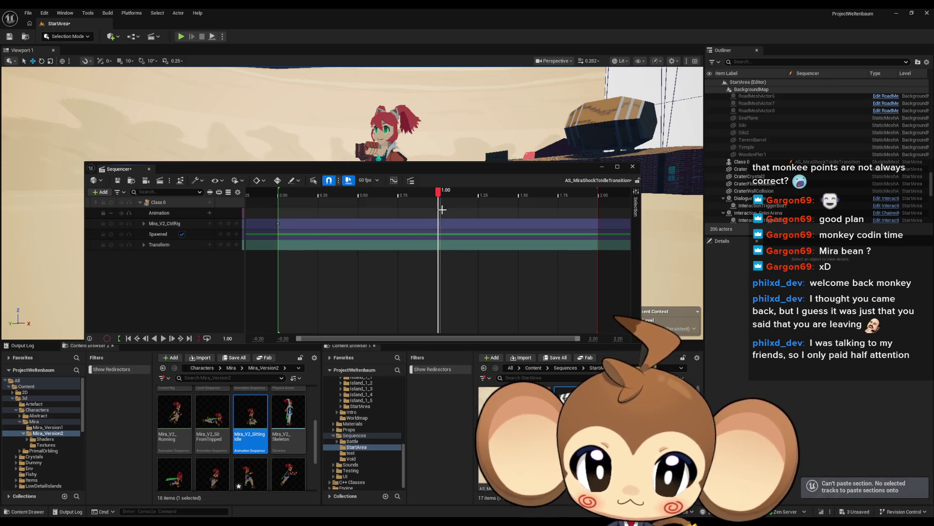
pyautogui.click(440, 223)
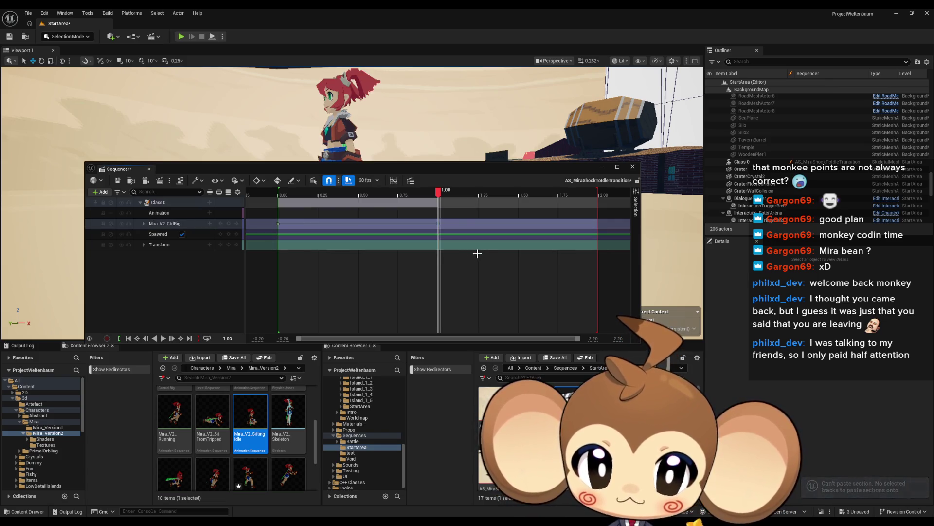
pyautogui.moveTo(437, 194); pyautogui.dragTo(276, 200)
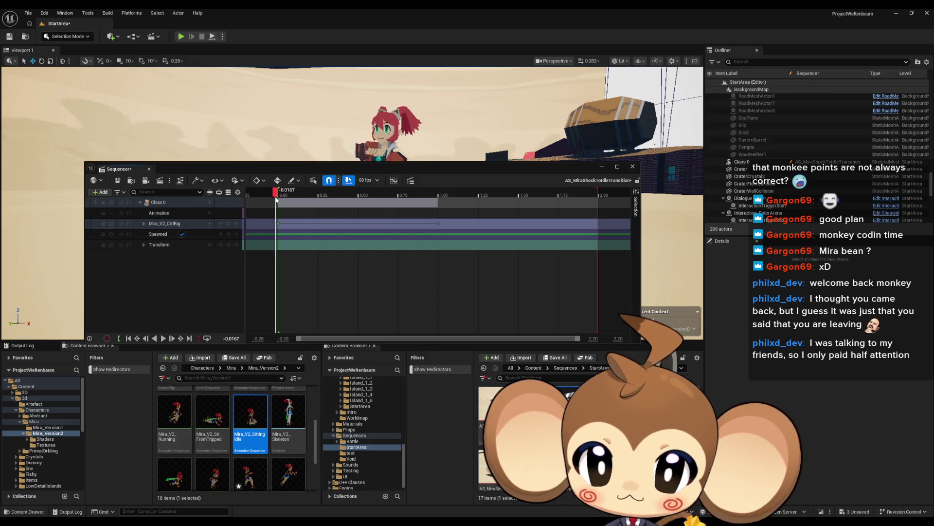
pyautogui.moveTo(374, 172); pyautogui.dragTo(378, 276)
pyautogui.moveTo(284, 301)
pyautogui.mouseDown()
pyautogui.moveTo(453, 305)
pyautogui.moveTo(290, 305)
pyautogui.moveTo(444, 304)
pyautogui.moveTo(312, 305)
pyautogui.moveTo(366, 304)
pyautogui.mouseUp()
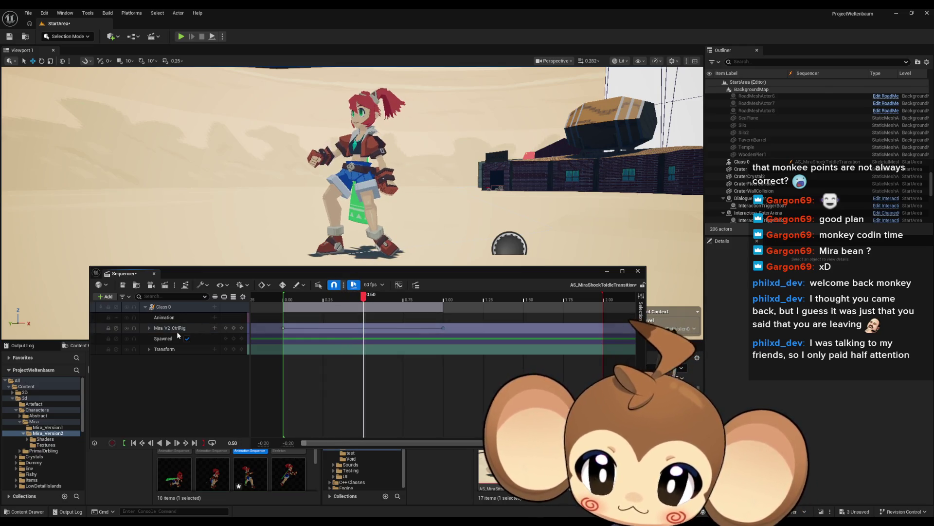
# - Select and frame foot_L_ctrl, then rotate the left foot to about -34 degrees at 0.50
pyautogui.click(149, 328)
pyautogui.click(168, 359)
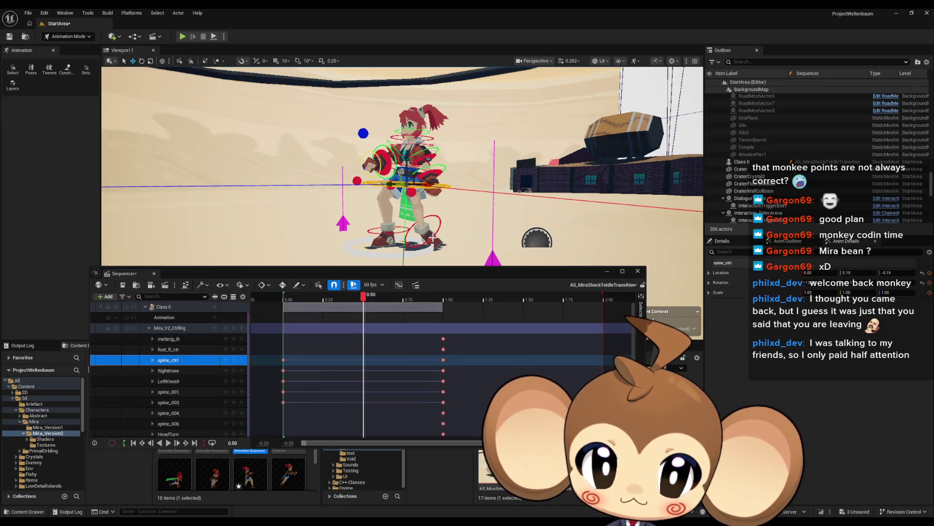
pyautogui.click(441, 234)
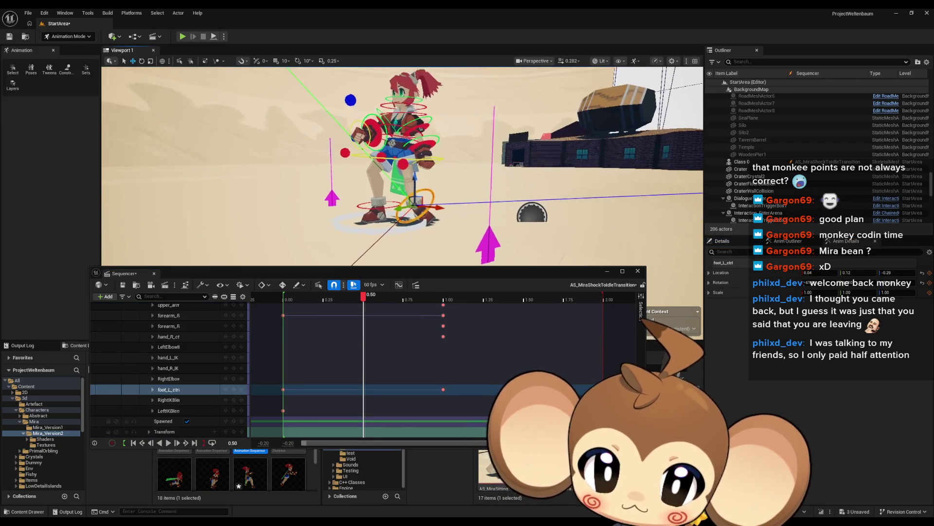
pyautogui.press('f')
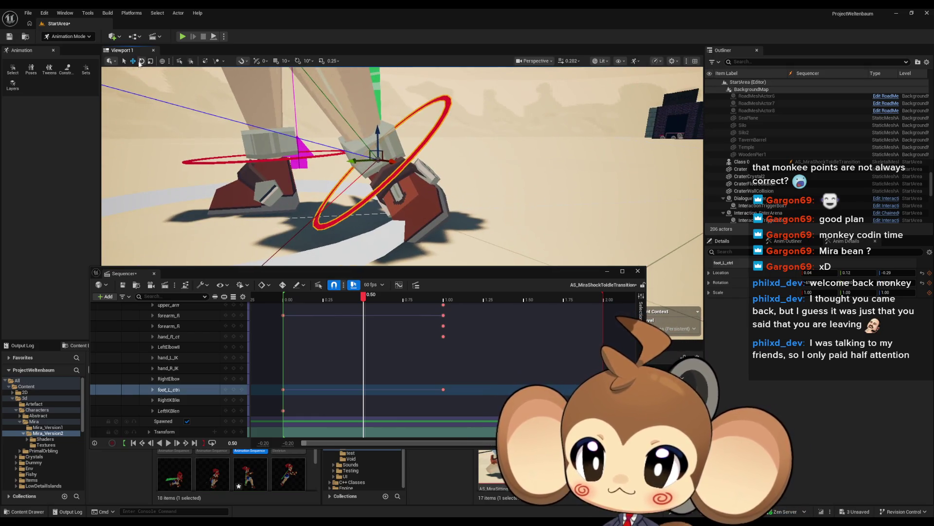
pyautogui.moveTo(384, 163); pyautogui.dragTo(353, 170)
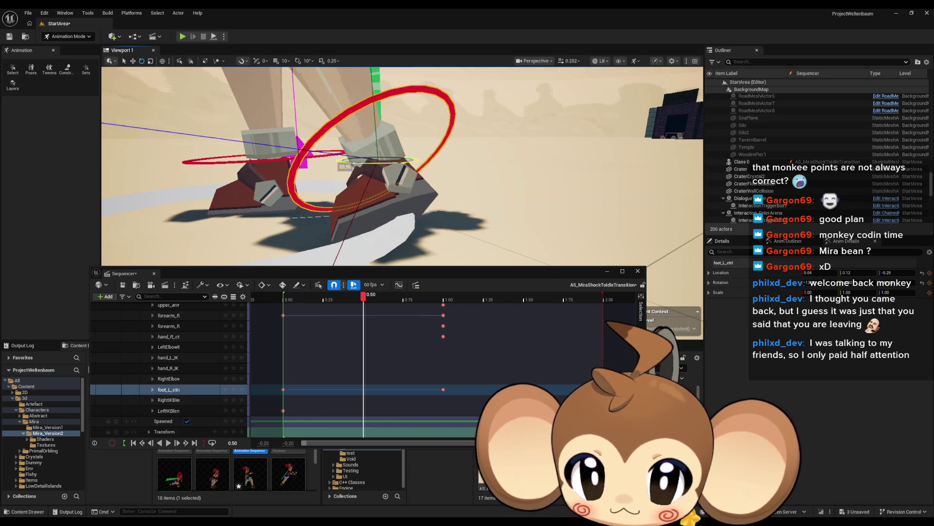
pyautogui.moveTo(402, 135); pyautogui.dragTo(398, 195)
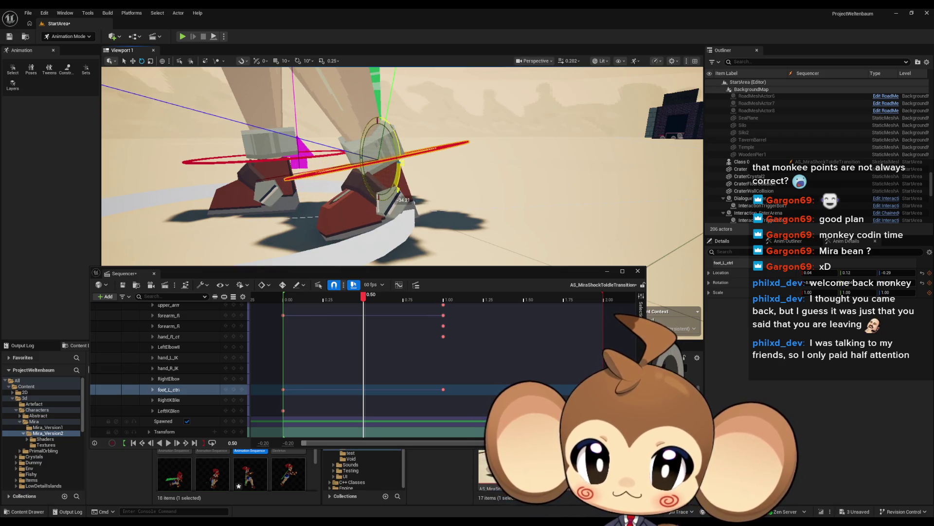
# - Orbit and zoom around the feet to inspect the left foot control close up
pyautogui.moveTo(334, 138); pyautogui.dragTo(399, 155)
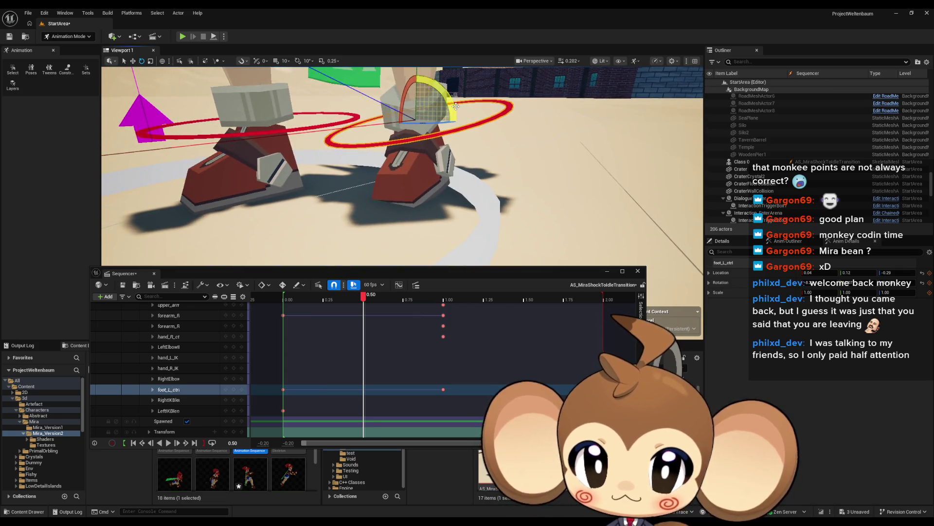
pyautogui.scroll(-3, 337, 208)
pyautogui.moveTo(338, 208); pyautogui.dragTo(475, 165)
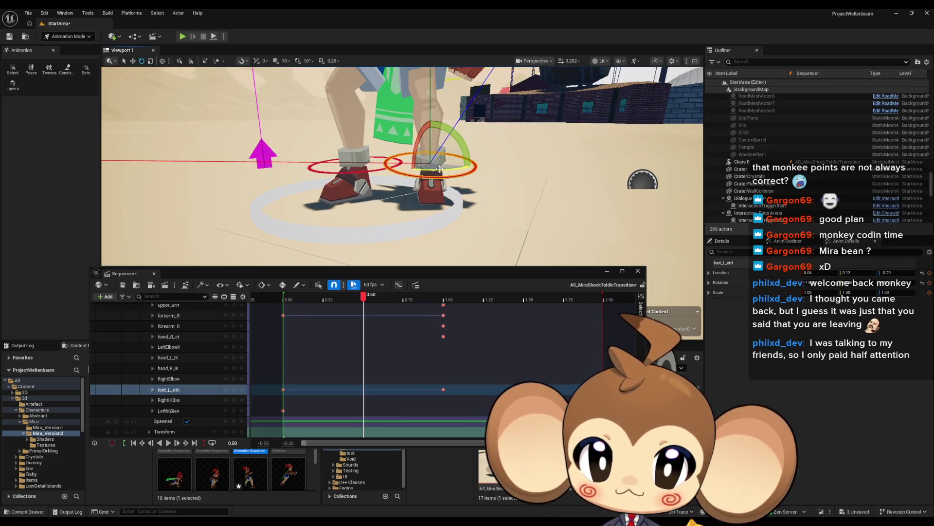
pyautogui.press('f')
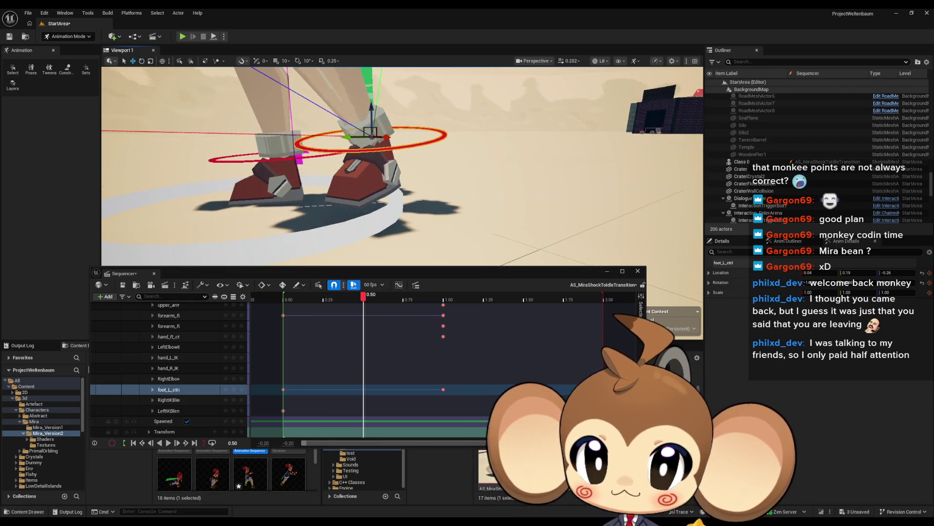
pyautogui.scroll(-6, 372, 134)
pyautogui.press('f')
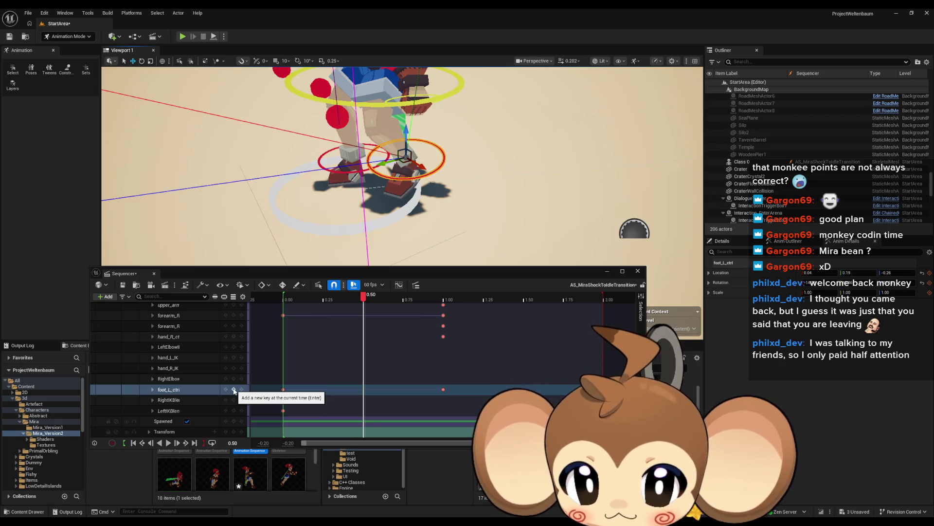
# - Key the left foot pose at 0.50, end the playback range near 1.10, and preview it
pyautogui.click(234, 390)
pyautogui.click(356, 299)
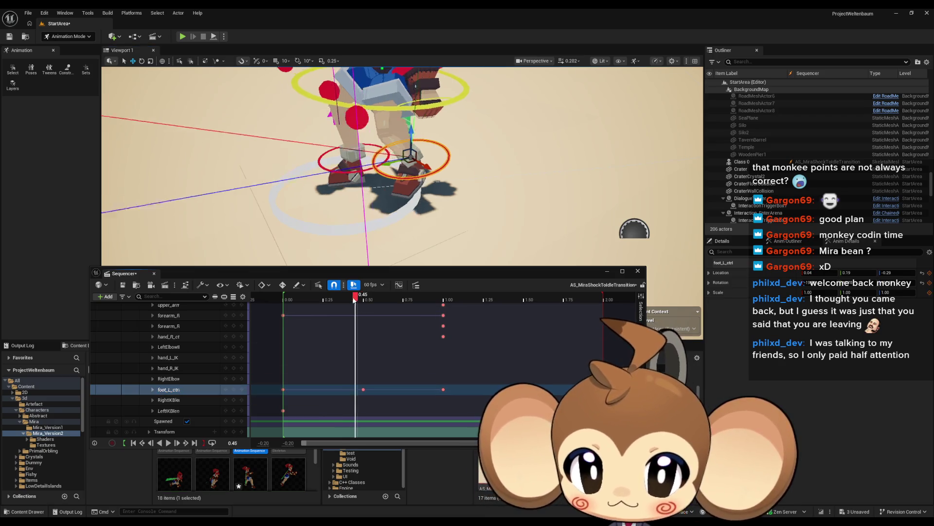
pyautogui.moveTo(355, 299)
pyautogui.mouseDown()
pyautogui.moveTo(432, 297)
pyautogui.moveTo(286, 298)
pyautogui.mouseUp()
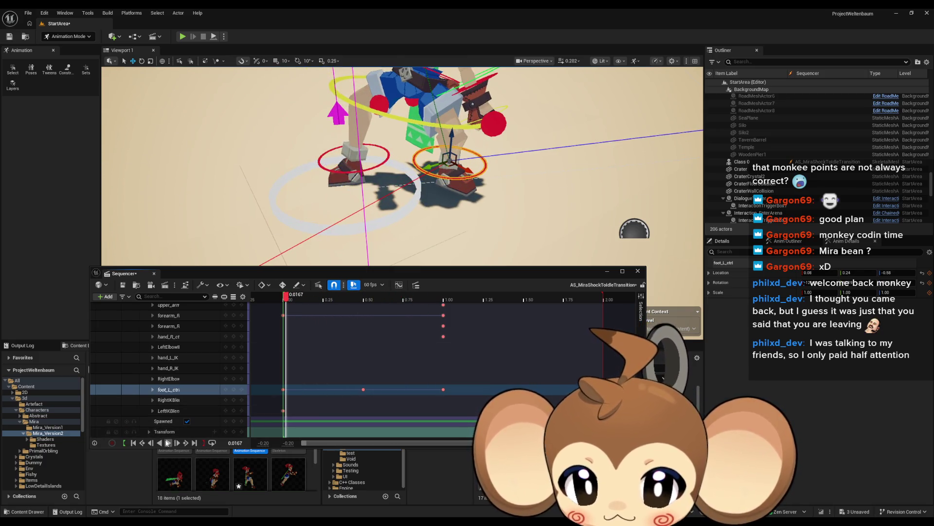
pyautogui.moveTo(603, 300); pyautogui.dragTo(463, 300)
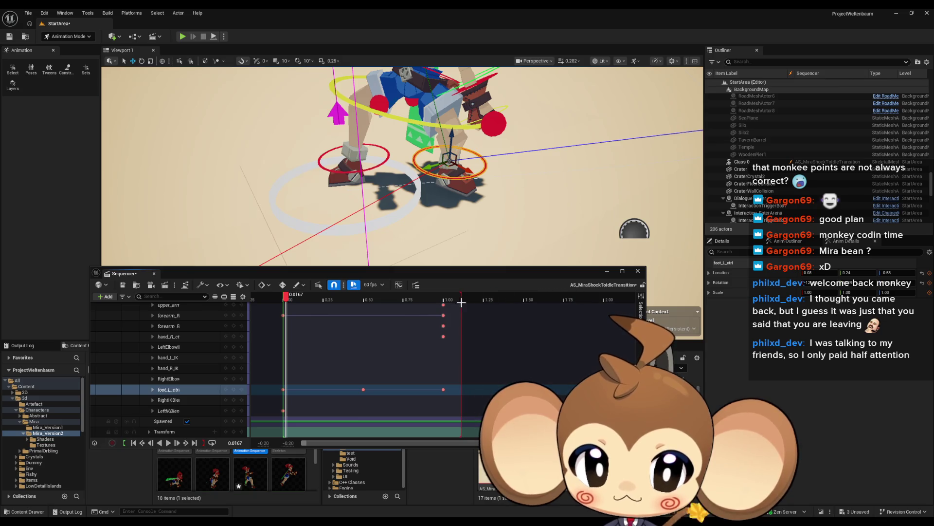
pyautogui.click(168, 443)
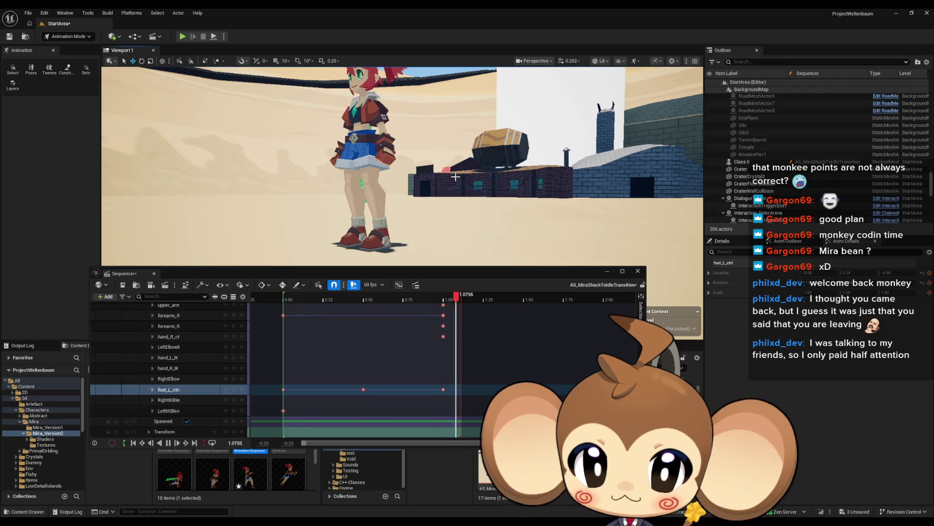
# - Slide the left foot's new key around the timeline, settling it at about 0.27
pyautogui.moveTo(364, 389); pyautogui.dragTo(320, 389)
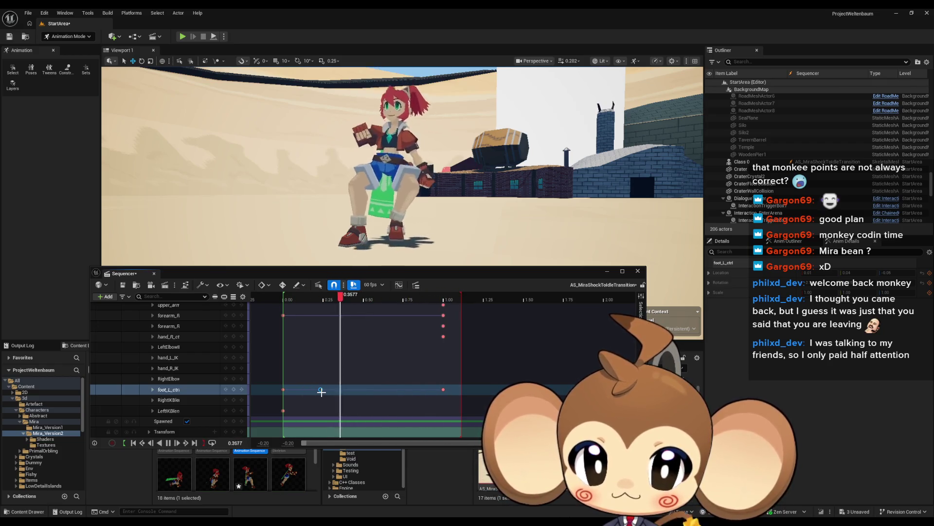
pyautogui.moveTo(321, 390); pyautogui.dragTo(407, 389)
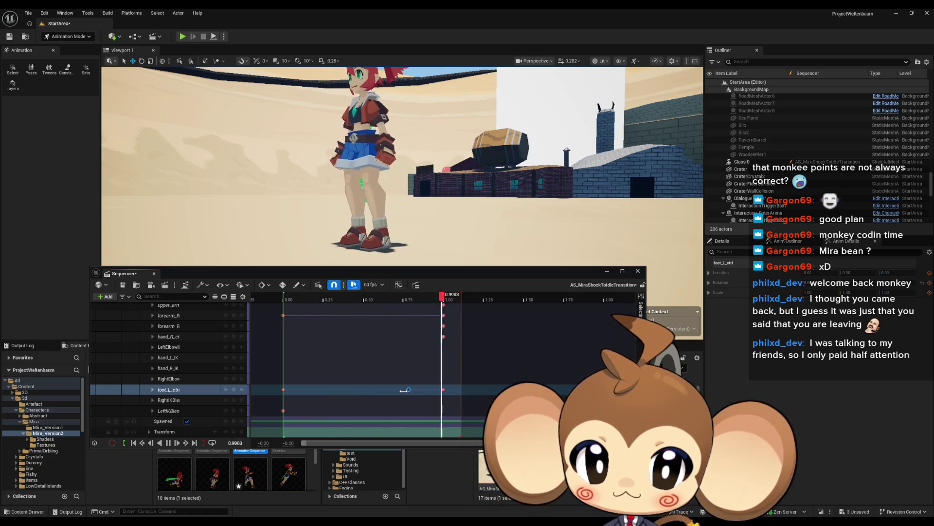
pyautogui.moveTo(408, 389); pyautogui.dragTo(325, 390)
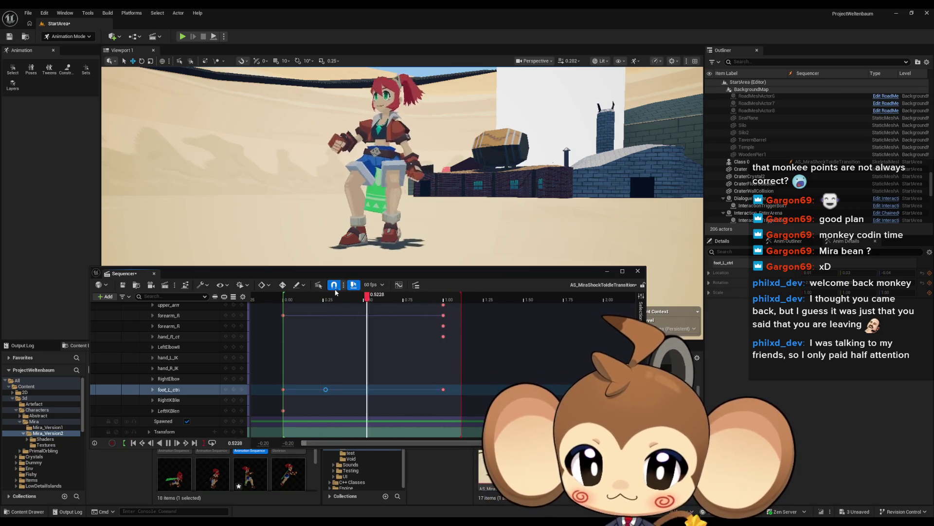
# - Scrub around 0.27, nudge the left foot control upward, and preview the motion to about 0.82
pyautogui.click(311, 299)
pyautogui.moveTo(311, 299)
pyautogui.mouseDown()
pyautogui.moveTo(284, 299)
pyautogui.moveTo(327, 302)
pyautogui.mouseUp()
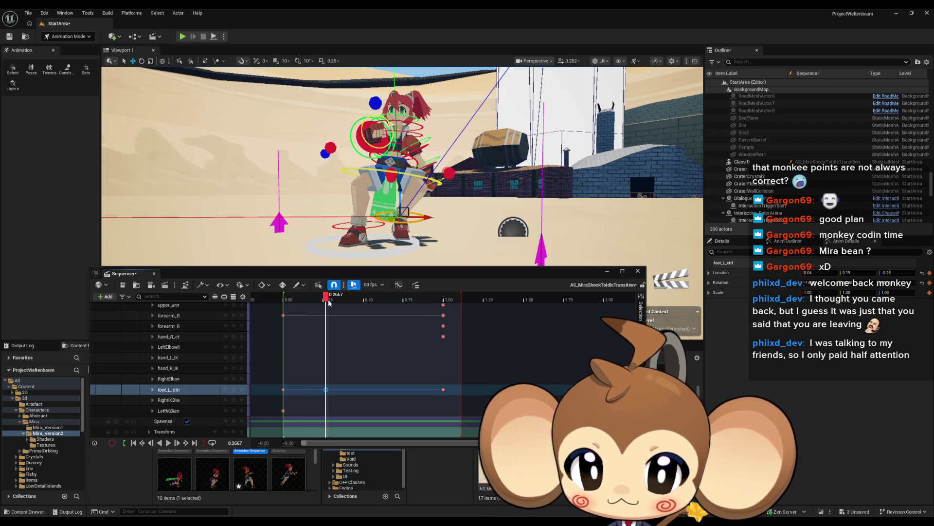
pyautogui.scroll(5, 359, 192)
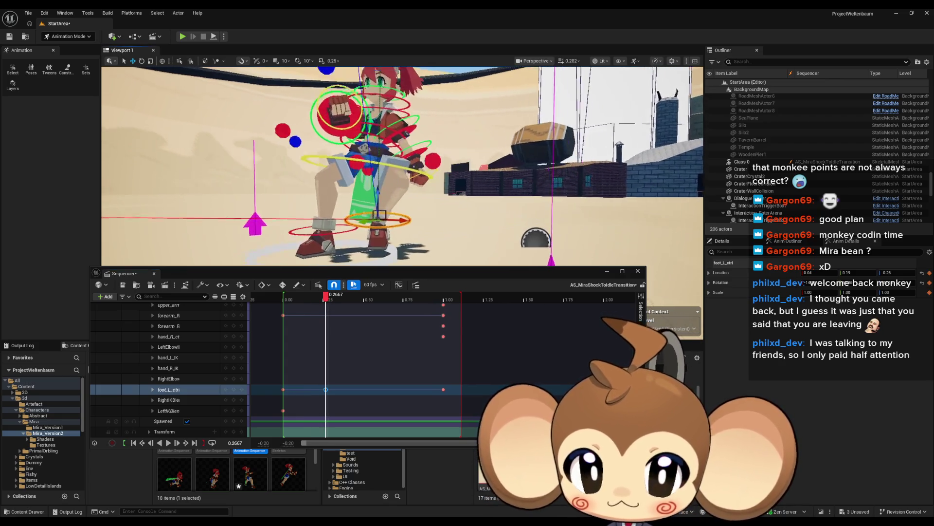
pyautogui.moveTo(361, 213); pyautogui.dragTo(382, 200)
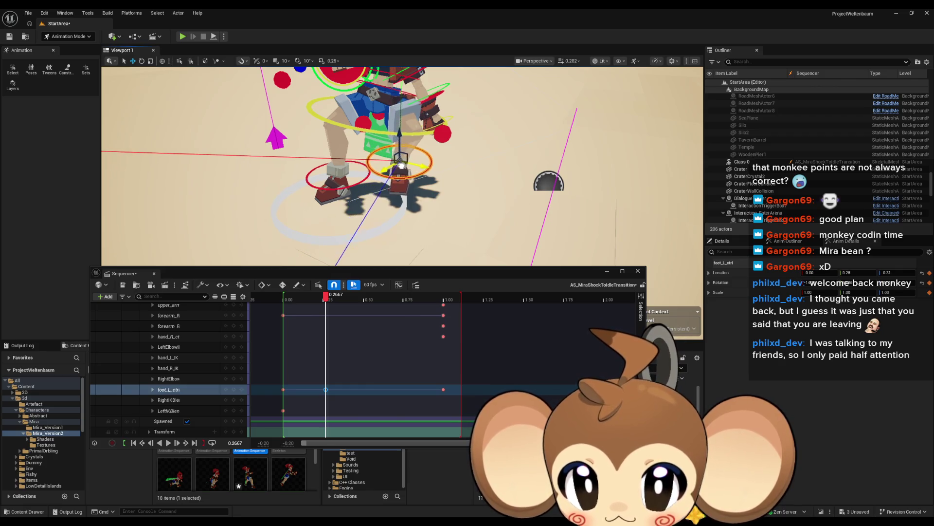
pyautogui.click(236, 390)
pyautogui.moveTo(327, 298)
pyautogui.mouseDown()
pyautogui.moveTo(284, 298)
pyautogui.moveTo(403, 299)
pyautogui.moveTo(283, 299)
pyautogui.mouseUp()
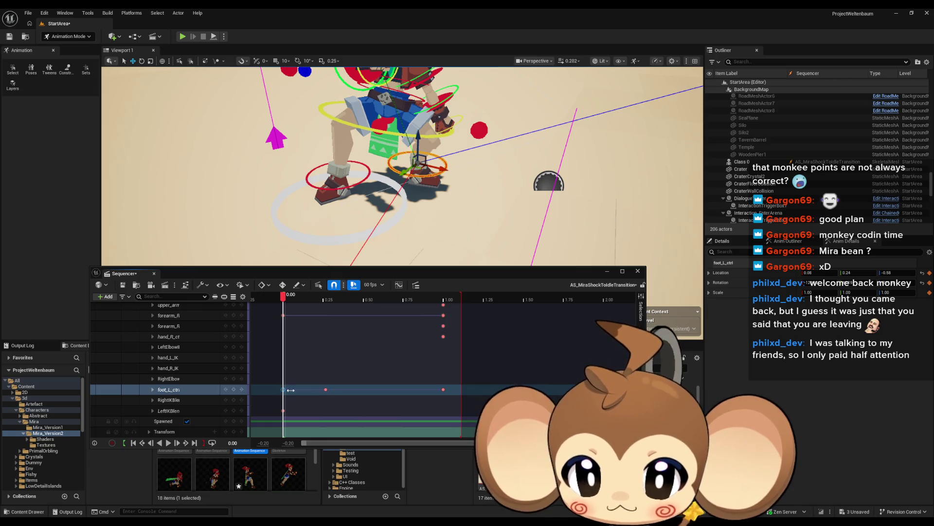
# - At 0.2667, move and rotate the left foot control, then play the transition back
pyautogui.click(327, 390)
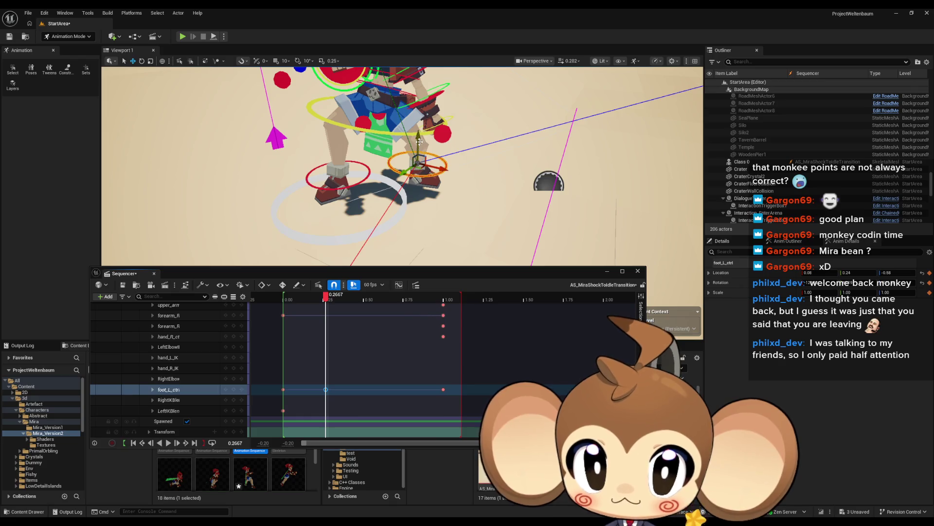
pyautogui.moveTo(419, 142); pyautogui.dragTo(410, 159)
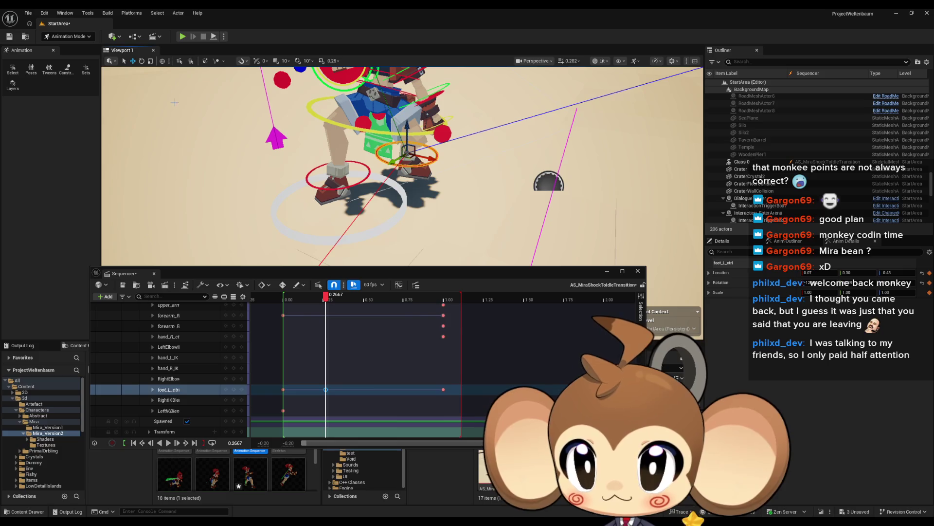
pyautogui.moveTo(425, 166); pyautogui.dragTo(407, 176)
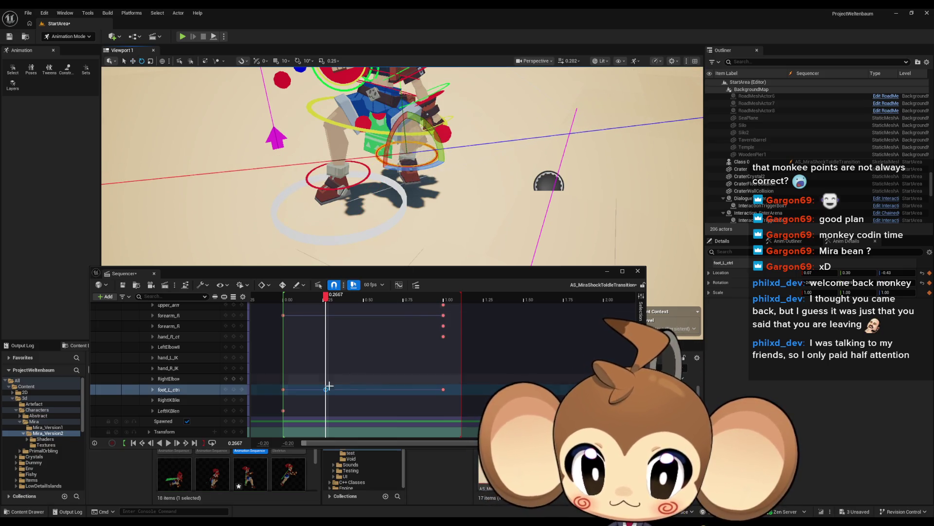
pyautogui.click(233, 390)
pyautogui.click(168, 443)
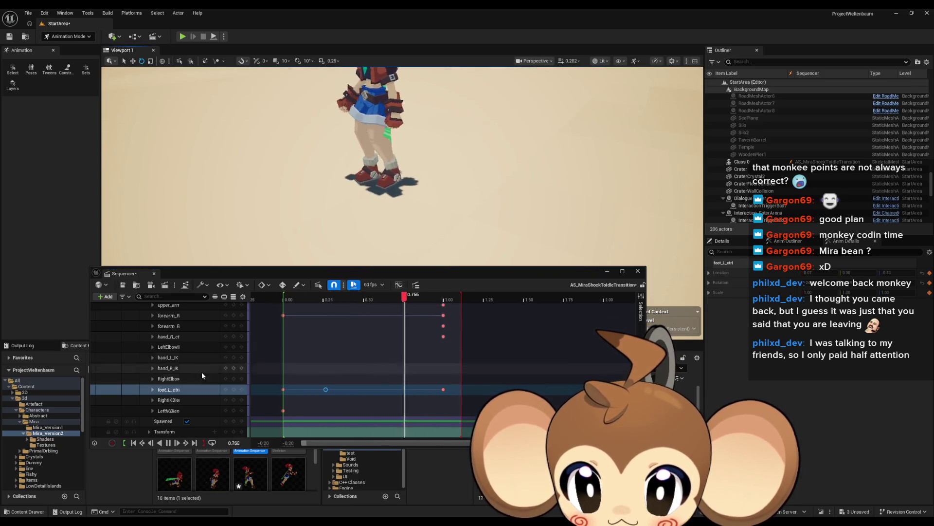
pyautogui.scroll(10, 219, 371)
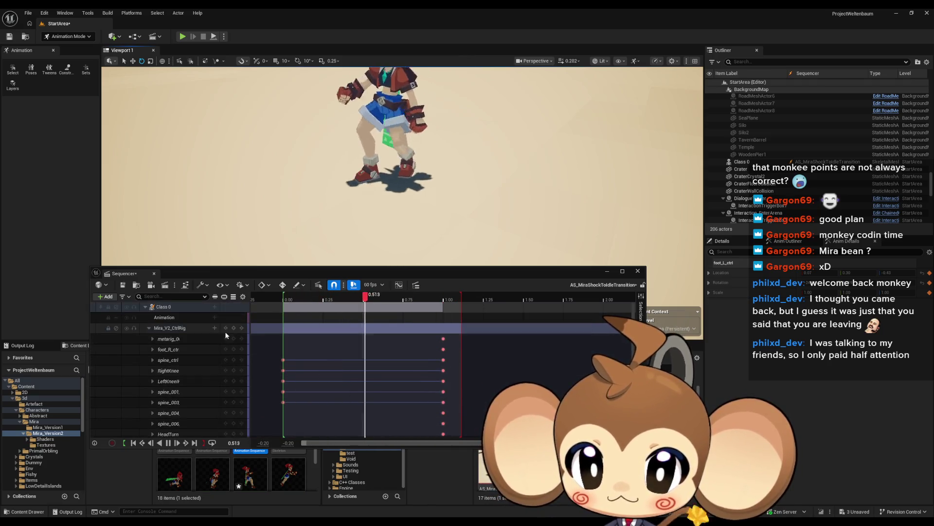
# - Shorten the collapsed Mira_V2_CtrlRig section so its final keys land around 0.75
pyautogui.click(149, 328)
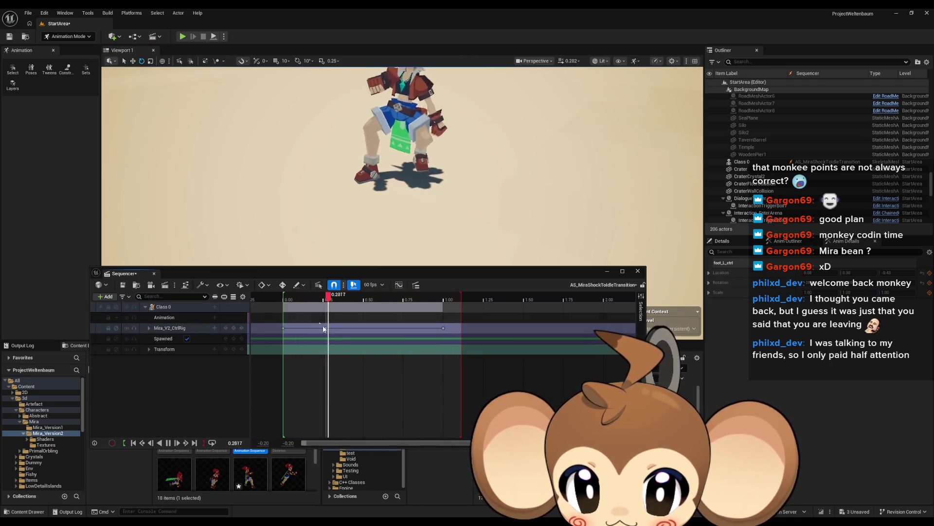
pyautogui.moveTo(327, 329); pyautogui.dragTo(399, 332)
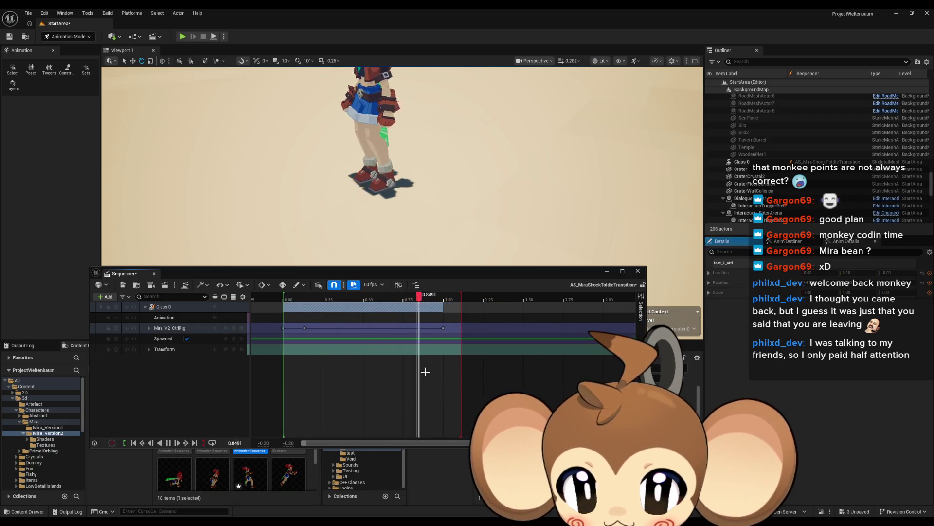
pyautogui.hotkey('ctrl', 'z')
pyautogui.moveTo(445, 330)
pyautogui.mouseDown()
pyautogui.moveTo(337, 328)
pyautogui.moveTo(415, 329)
pyautogui.moveTo(390, 329)
pyautogui.moveTo(404, 329)
pyautogui.mouseUp()
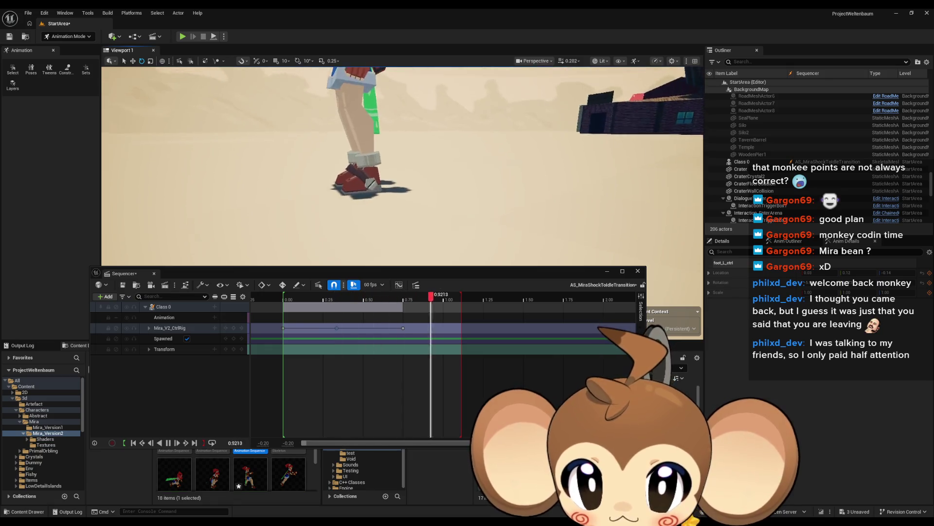
# - Expand Mira_V2_CtrlRig into its controls again and scrub to about 0.30
pyautogui.click(149, 327)
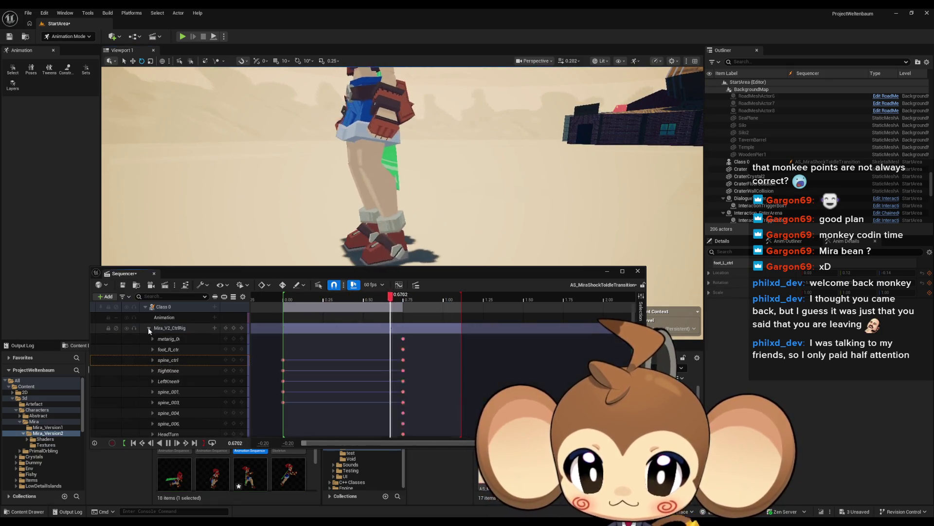
pyautogui.scroll(-3, 306, 376)
pyautogui.scroll(-3, 307, 376)
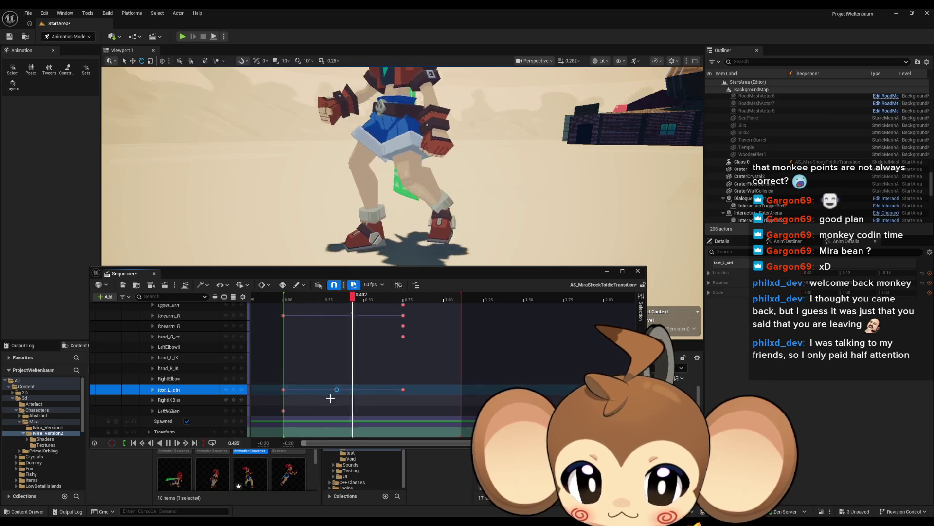
pyautogui.moveTo(330, 301)
pyautogui.mouseDown()
pyautogui.moveTo(282, 300)
pyautogui.moveTo(339, 301)
pyautogui.mouseUp()
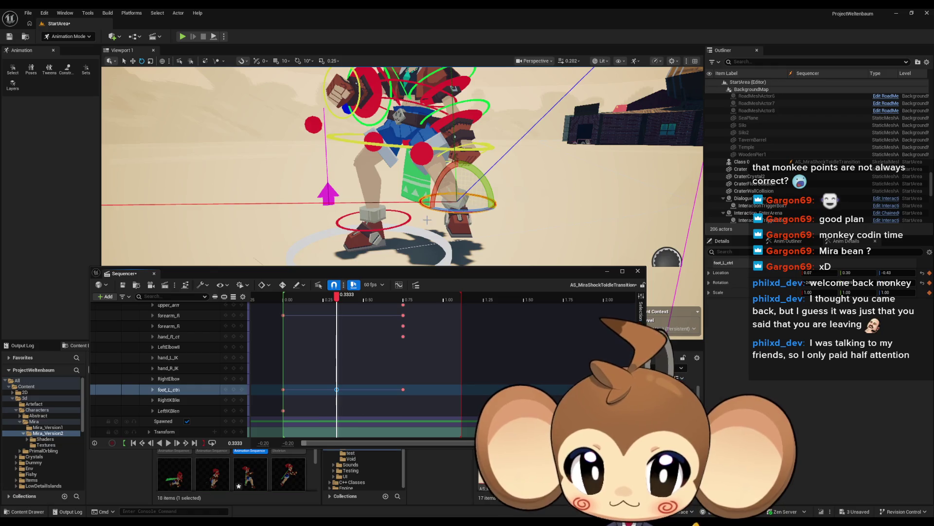
# - Translate the left foot control at 0.3333 to about -0.07, 0.17, -0.11, then play the transition
pyautogui.click(135, 61)
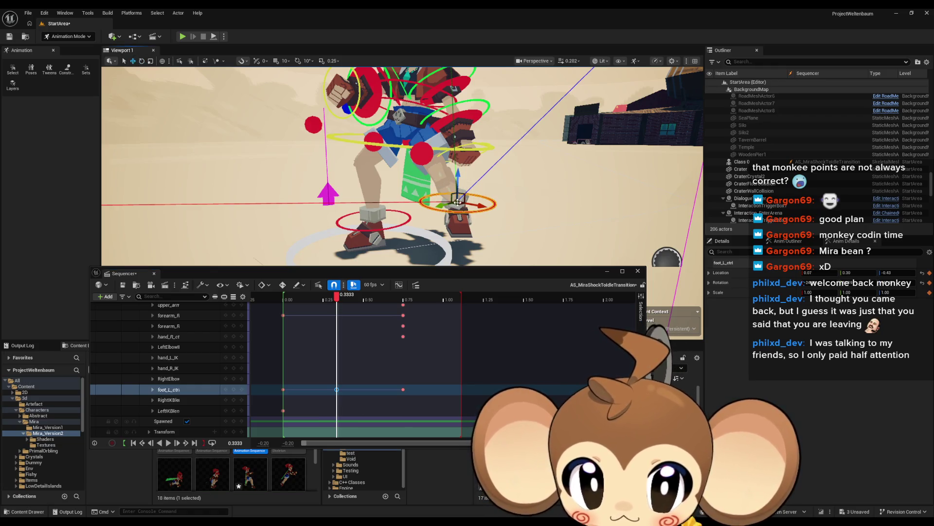
pyautogui.moveTo(459, 204); pyautogui.dragTo(412, 216)
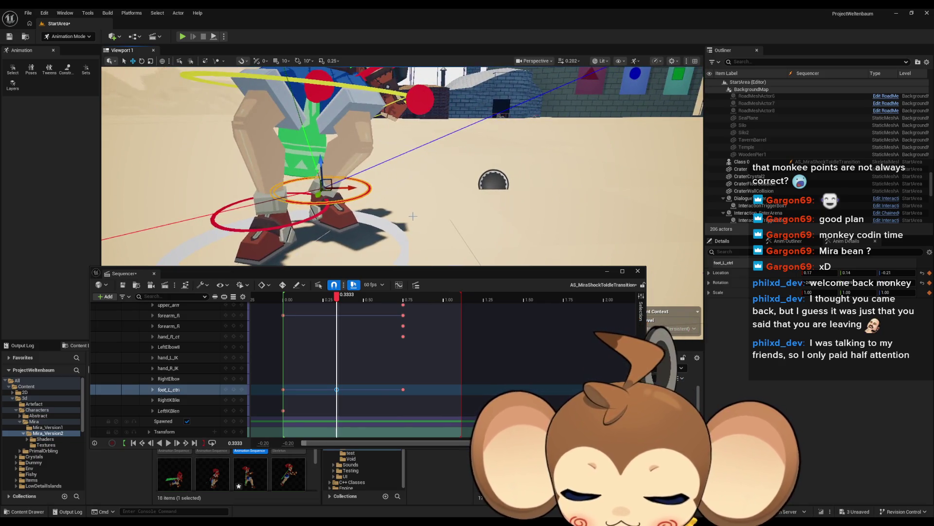
pyautogui.click(338, 300)
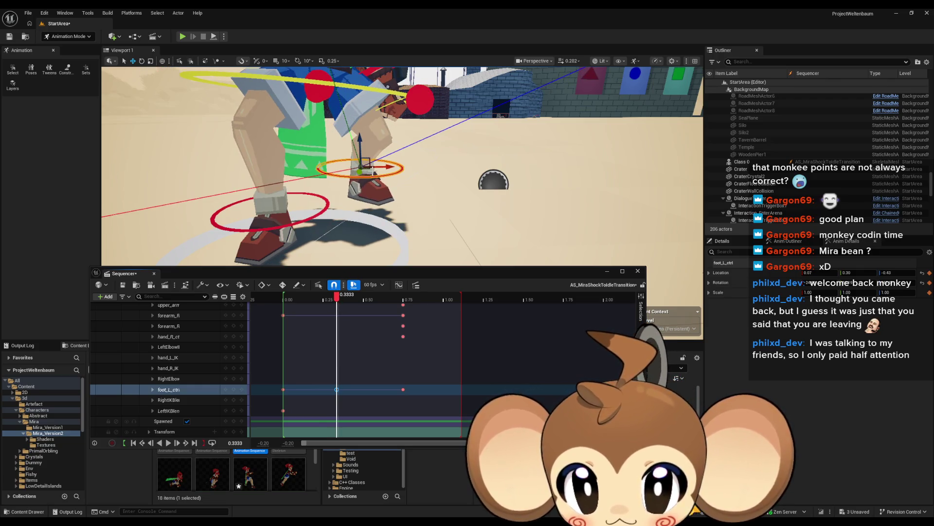
pyautogui.moveTo(360, 172); pyautogui.dragTo(355, 187)
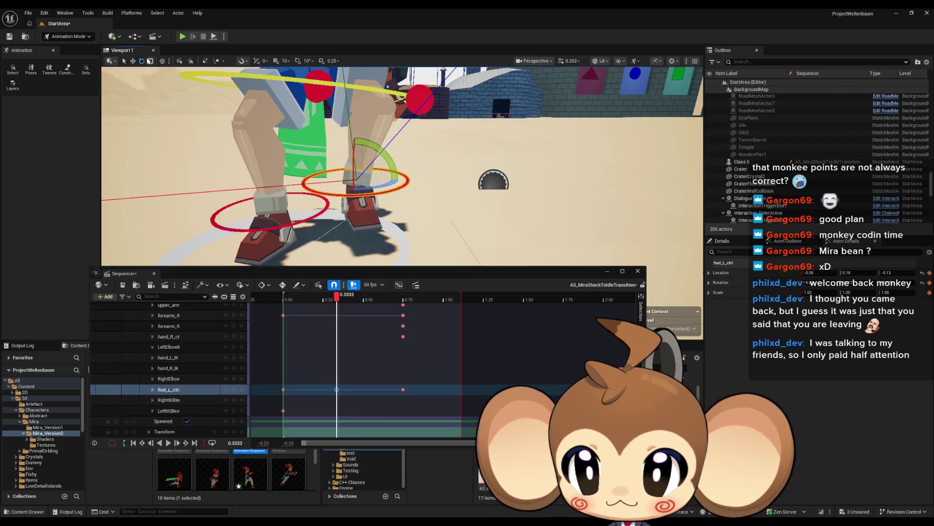
pyautogui.click(134, 61)
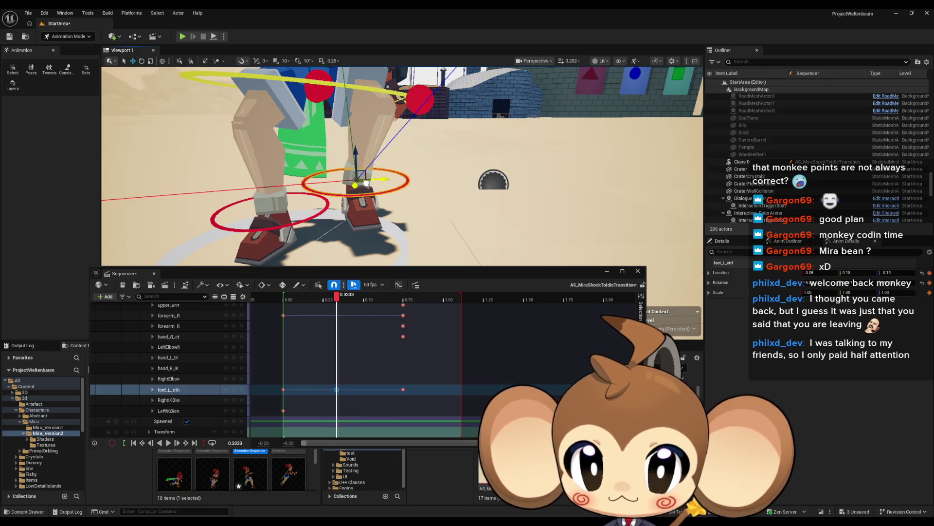
pyautogui.moveTo(366, 182); pyautogui.dragTo(370, 184)
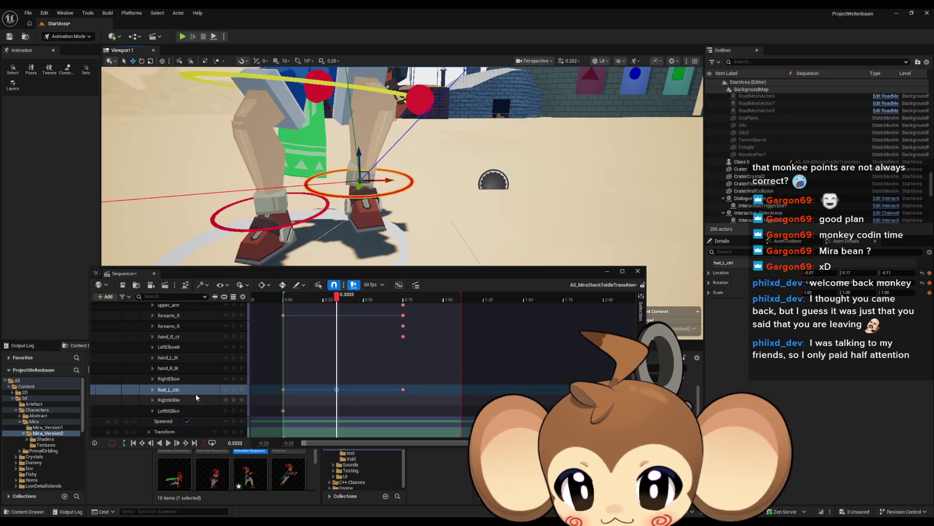
pyautogui.click(235, 390)
pyautogui.click(169, 442)
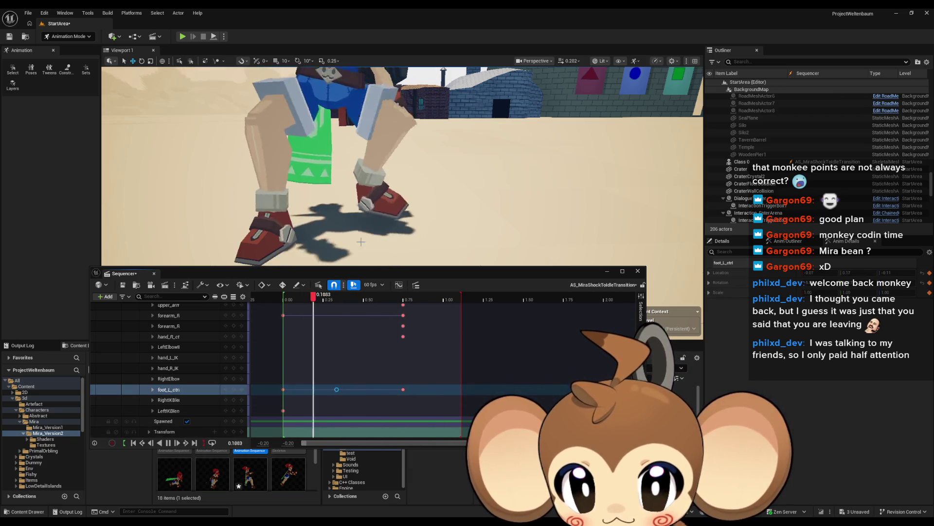
pyautogui.scroll(-5, 380, 234)
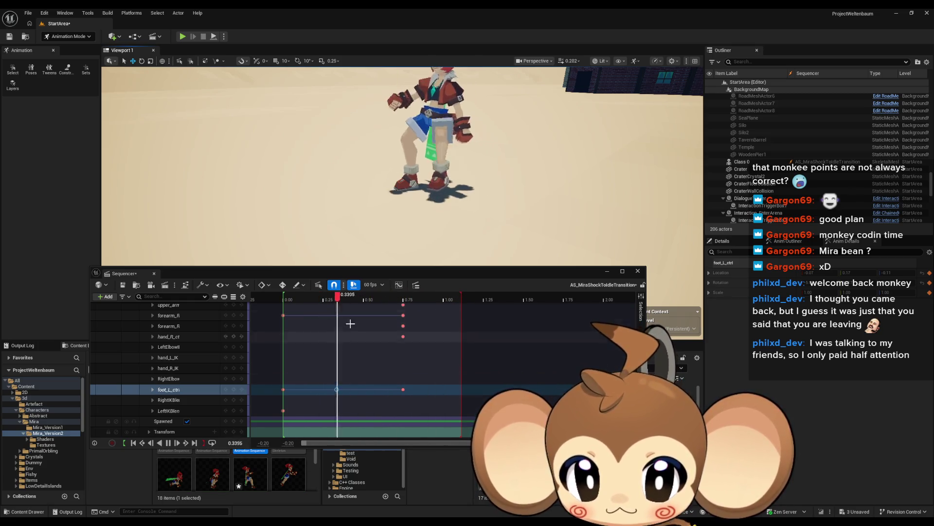
# - Scrub to 0.3333 and rotate the left foot control about -37.8 degrees
pyautogui.click(281, 298)
pyautogui.moveTo(280, 301)
pyautogui.mouseDown()
pyautogui.moveTo(361, 302)
pyautogui.moveTo(337, 301)
pyautogui.mouseUp()
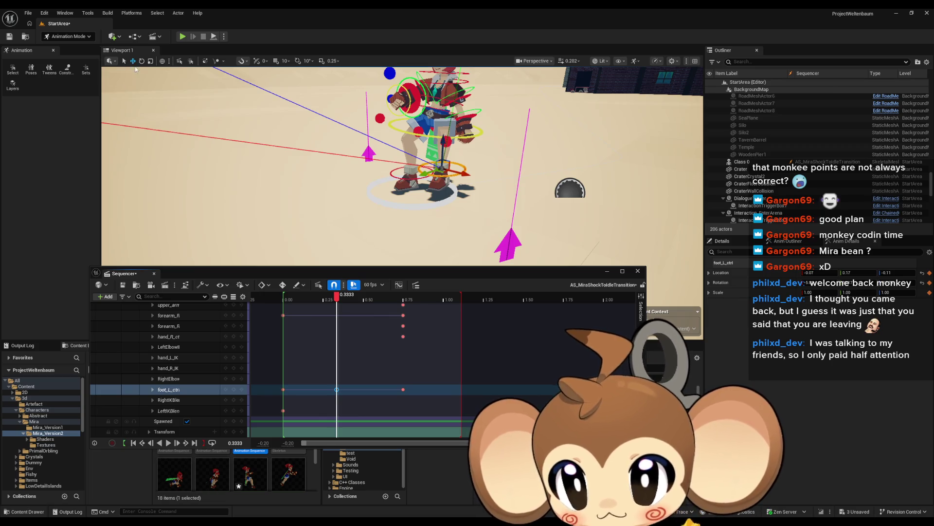
pyautogui.moveTo(470, 178); pyautogui.dragTo(481, 174)
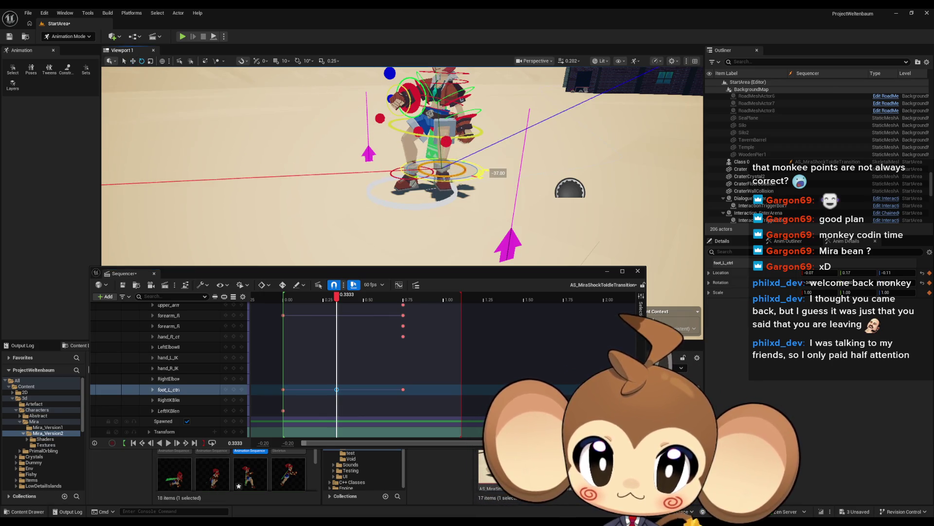
# - Play the transition framed on Mira and pull the playback range end in to about 0.75
pyautogui.click(242, 388)
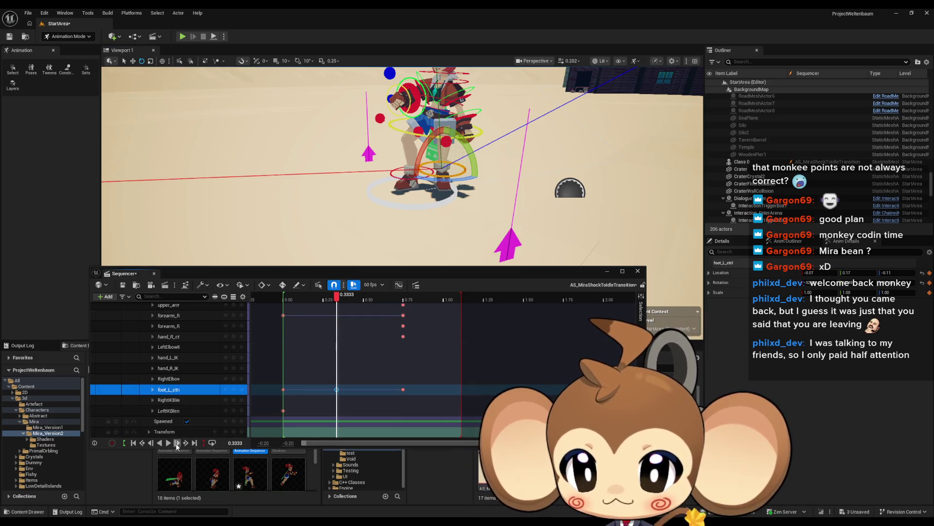
pyautogui.click(177, 443)
pyautogui.click(172, 444)
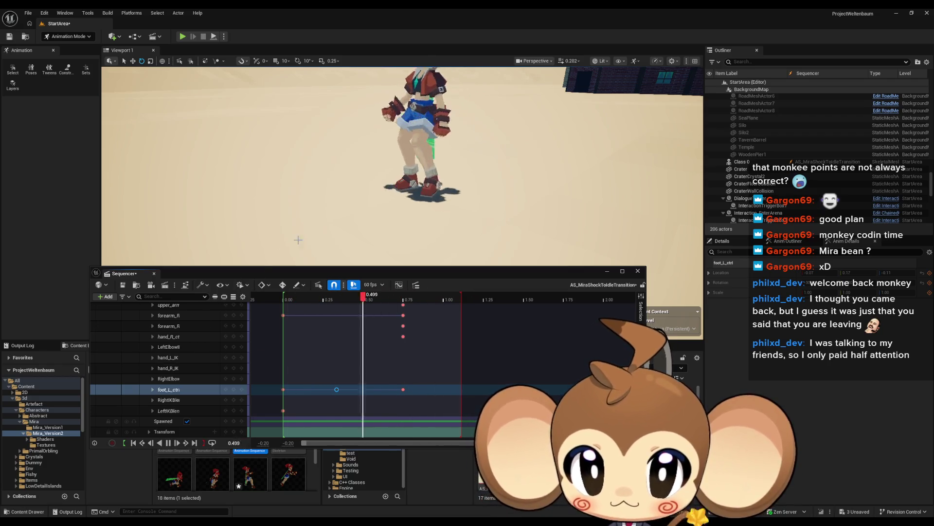
pyautogui.press('f')
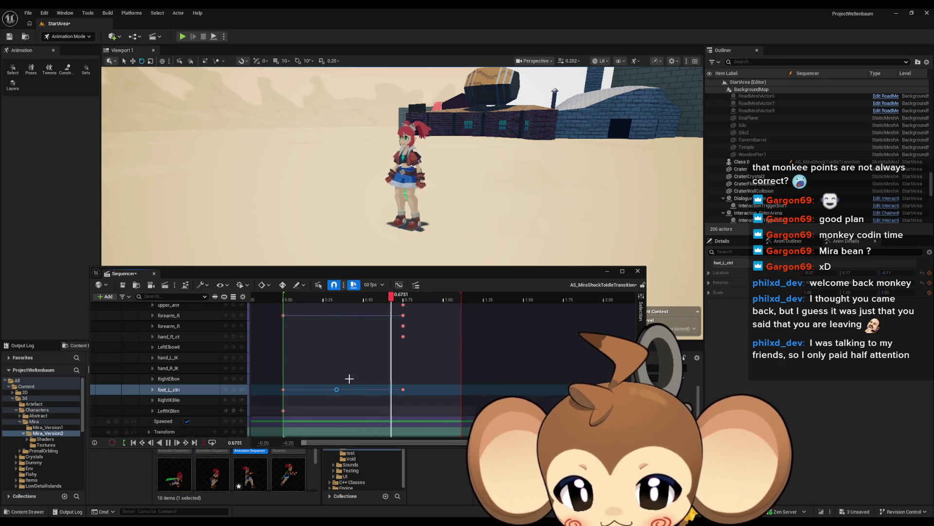
pyautogui.moveTo(461, 301); pyautogui.dragTo(404, 305)
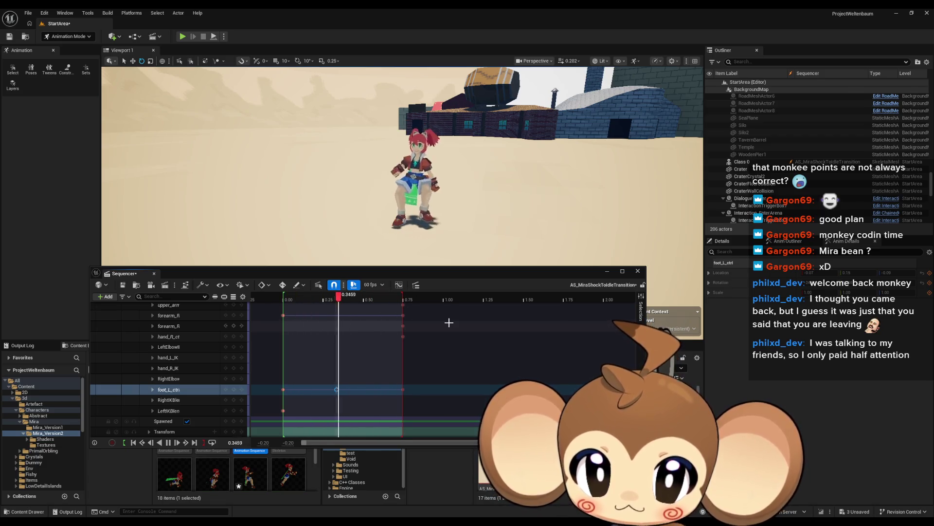
pyautogui.click(171, 442)
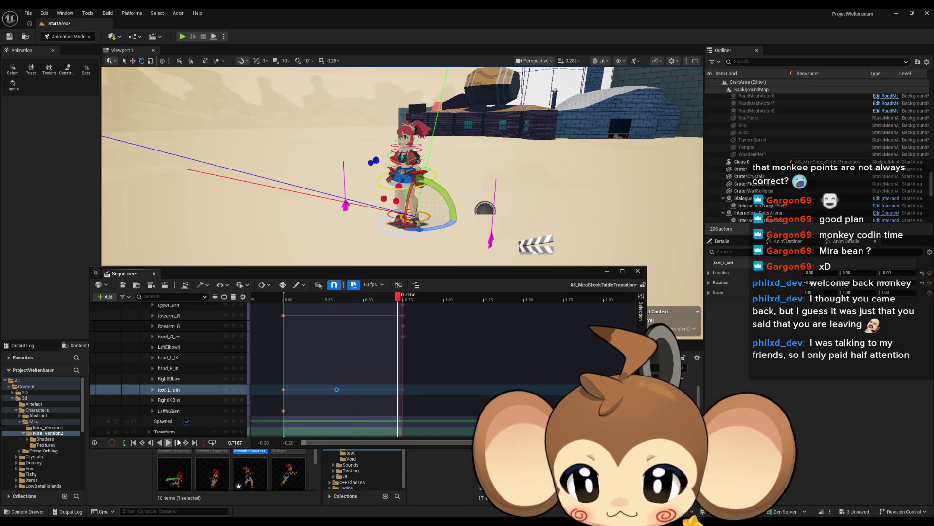
# - Bake the Class 0 binding into Mira_V2_ShockedToIdleTransition in the Mira_Version2 folder and export it
pyautogui.scroll(8, 219, 350)
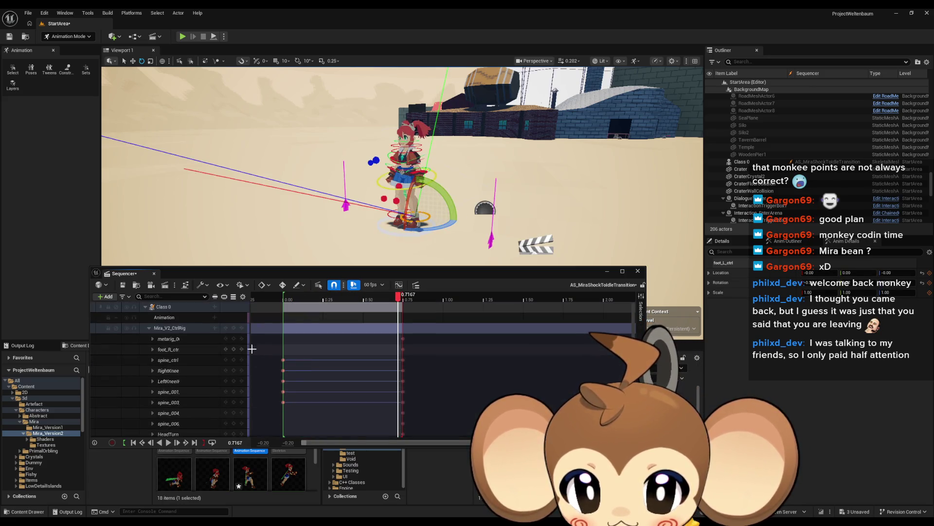
pyautogui.click(149, 328)
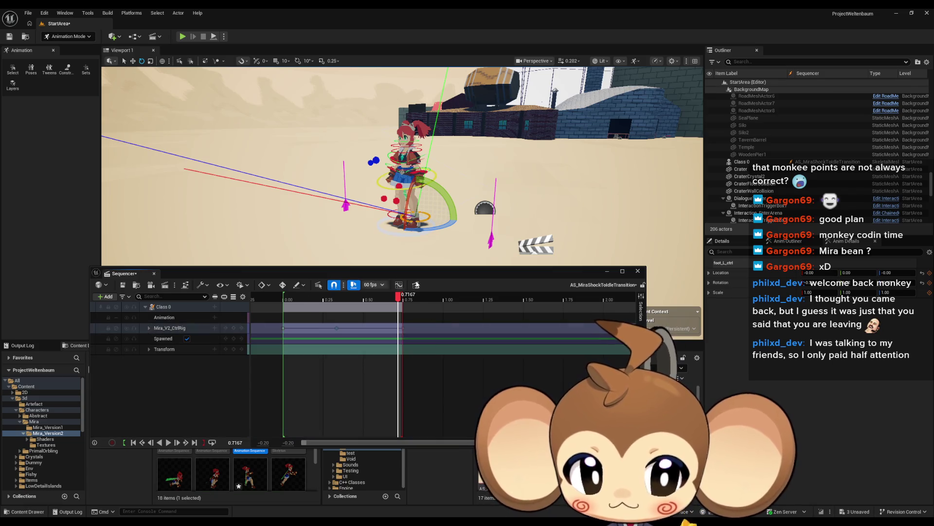
pyautogui.moveTo(492, 274); pyautogui.dragTo(508, 150)
pyautogui.click(250, 427)
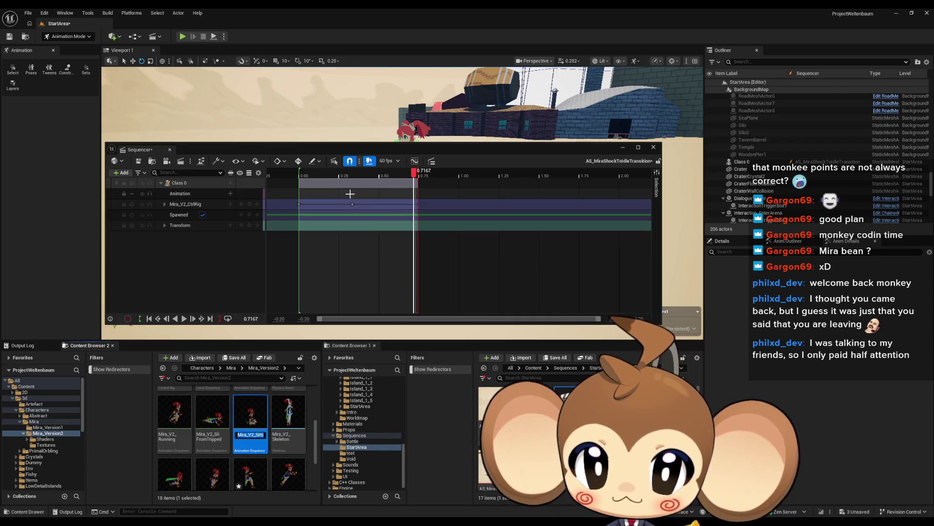
pyautogui.rightClick(226, 182)
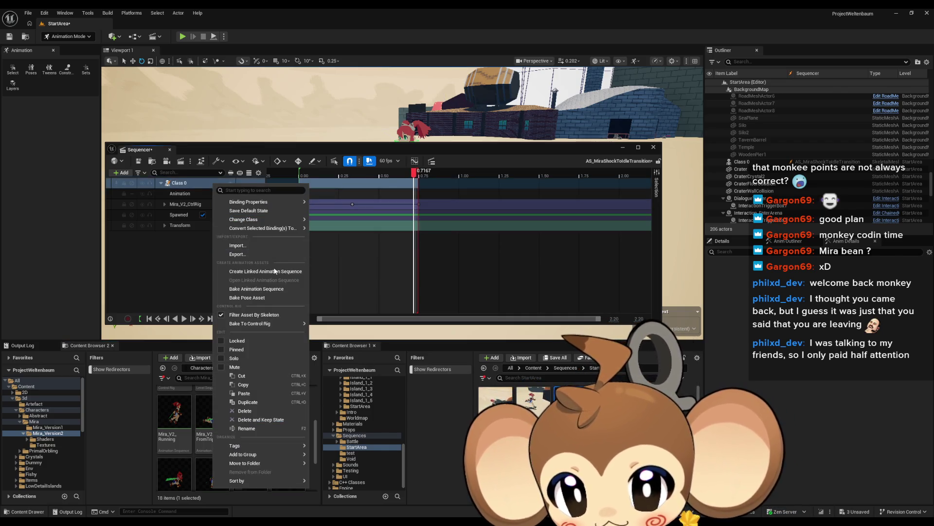
pyautogui.click(273, 289)
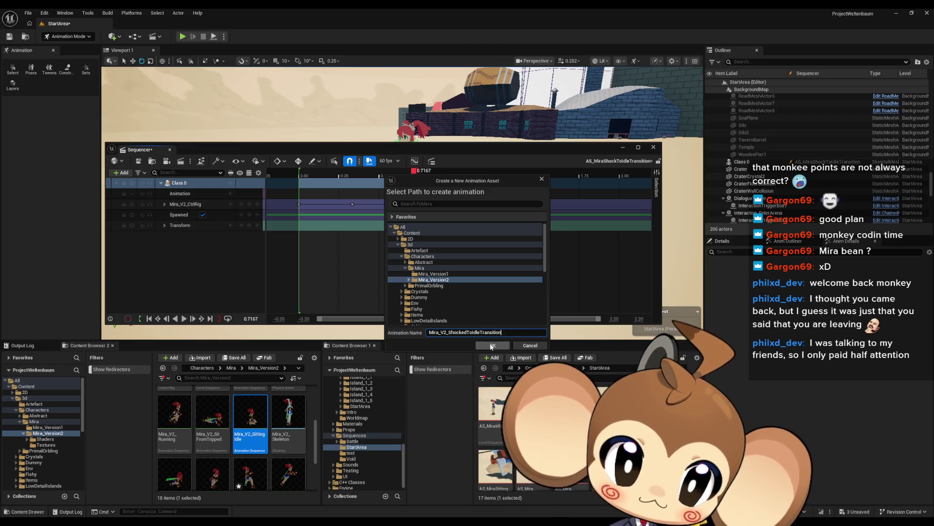
pyautogui.click(492, 346)
pyautogui.click(517, 345)
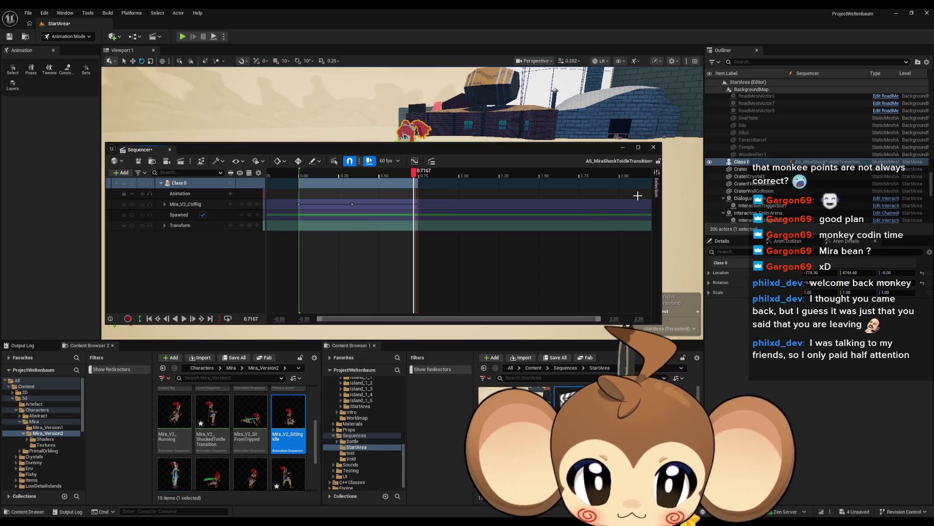
# - Open Mira_V2_AnimBP and view the LoopGesture states in its parent Abstract_Character_AnimBP
pyautogui.scroll(5, 282, 437)
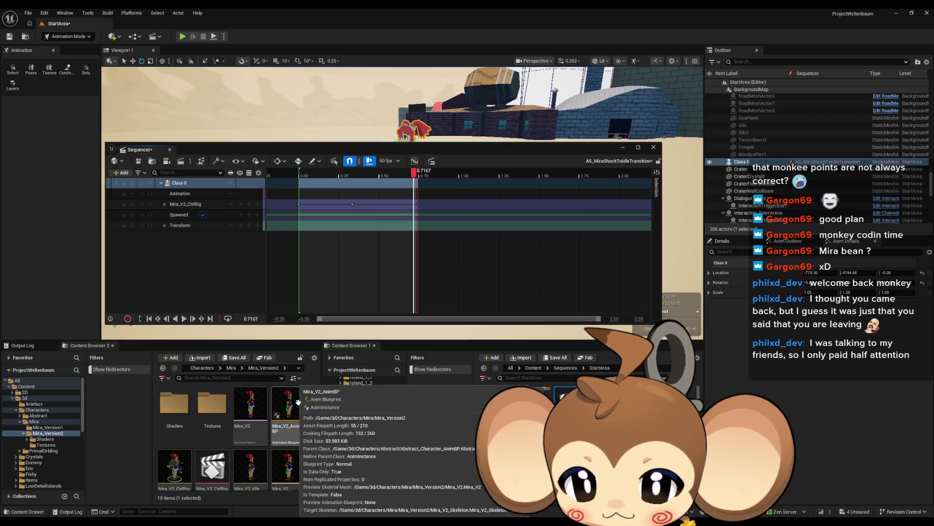
pyautogui.doubleClick(282, 437)
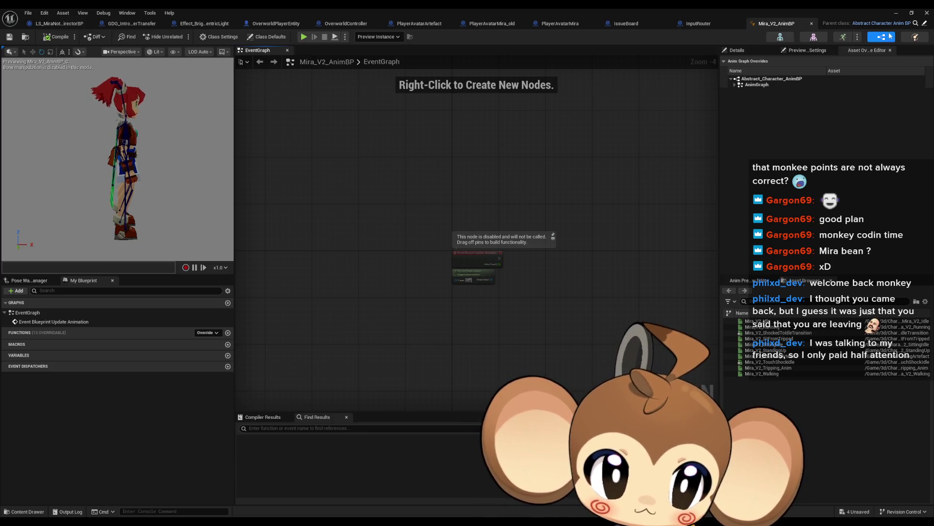
pyautogui.click(917, 23)
pyautogui.moveTo(633, 282)
pyautogui.mouseDown()
pyautogui.moveTo(573, 284)
pyautogui.moveTo(463, 335)
pyautogui.mouseUp()
pyautogui.click(755, 23)
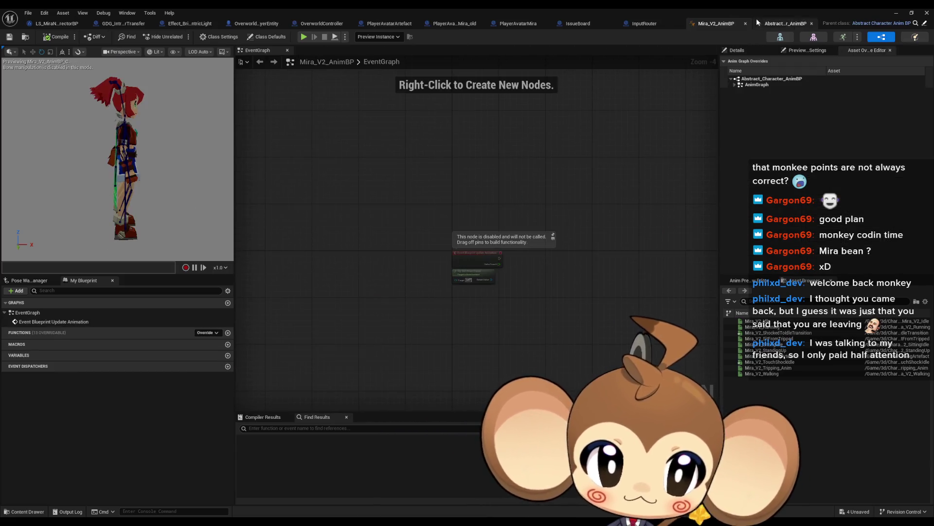
# - Expand the Anim overrides to show the animations for Gesture_0, Gesture_1, Gesture_2 and LoopGesture_0
pyautogui.click(739, 90)
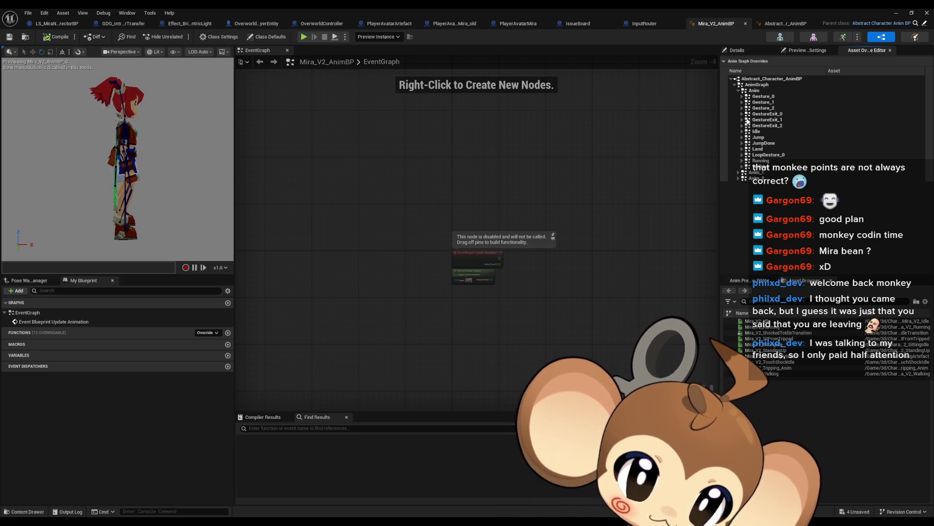
pyautogui.click(743, 97)
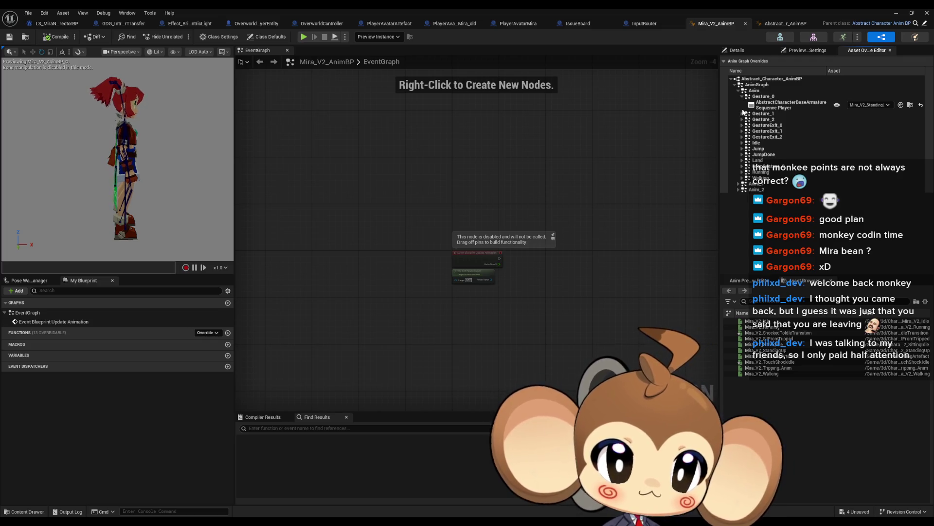
pyautogui.click(743, 113)
pyautogui.click(743, 131)
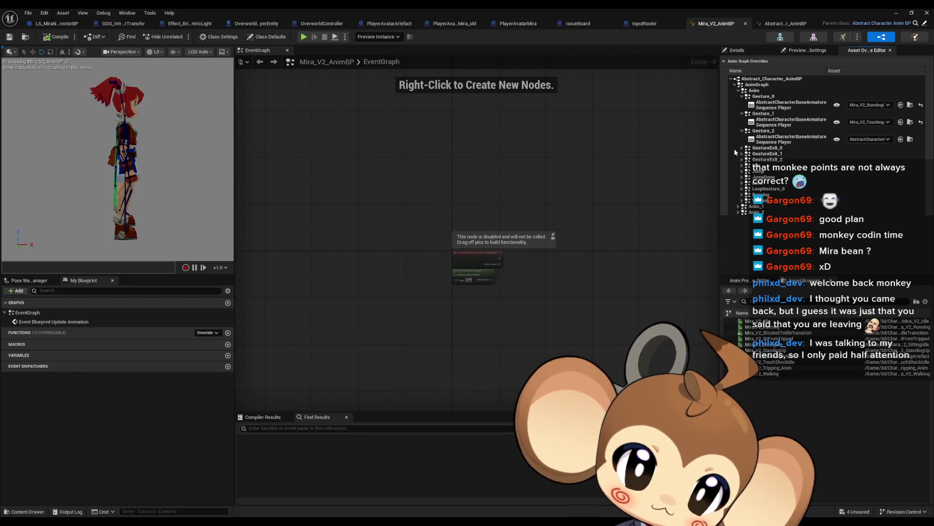
pyautogui.click(743, 190)
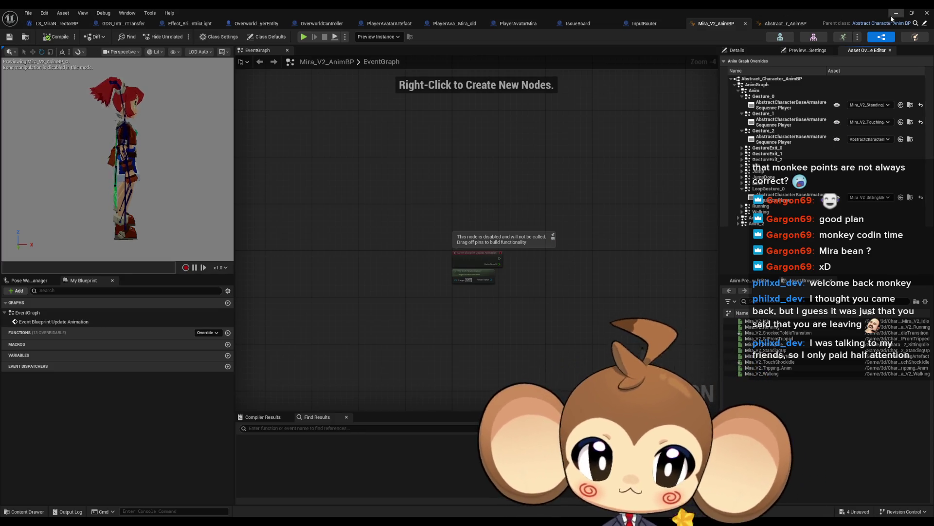
pyautogui.click(783, 23)
# - Duplicate the GoToLoopGesture_0 and LoopGesture_0 states and line the copies up beside the originals
pyautogui.moveTo(373, 170); pyautogui.dragTo(486, 297)
pyautogui.hotkey('ctrl', 'c')
pyautogui.hotkey('ctrl', 'v')
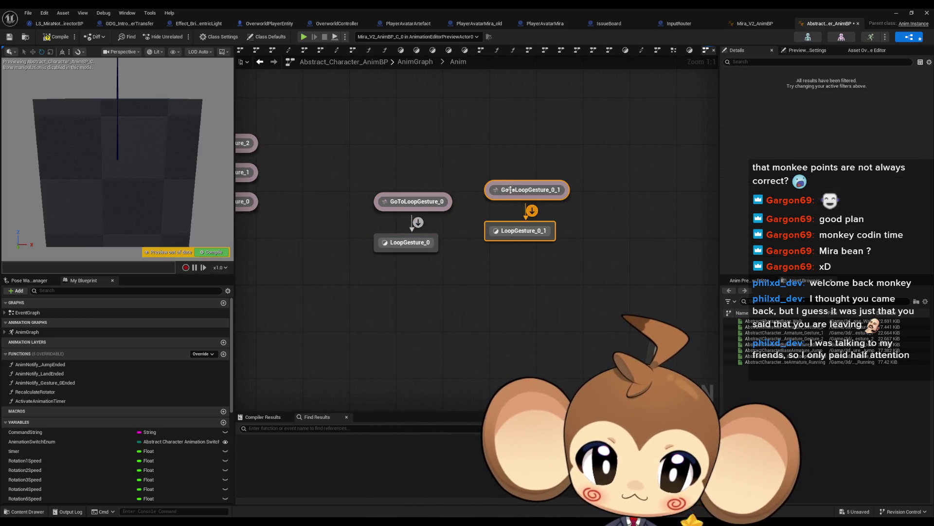
pyautogui.moveTo(511, 190)
pyautogui.mouseDown()
pyautogui.moveTo(500, 201)
pyautogui.moveTo(512, 183)
pyautogui.mouseUp()
pyautogui.click(521, 187)
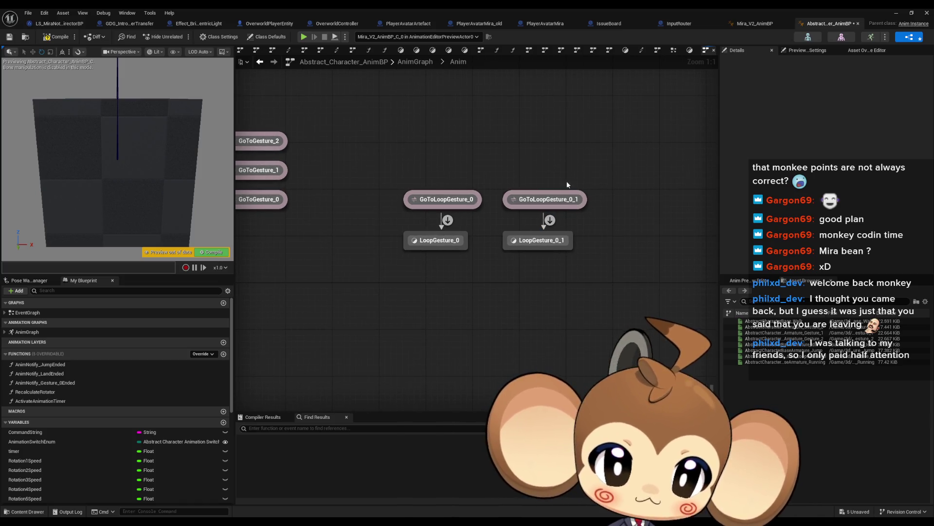
# - Check the LoopGesture_0_1 state's sequence player, then browse to the Characters folder
pyautogui.doubleClick(537, 239)
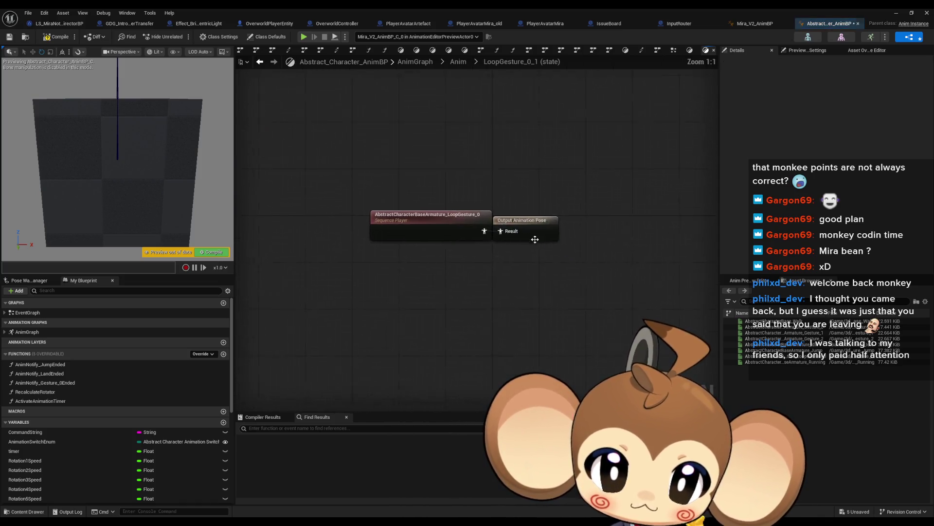
pyautogui.click(437, 235)
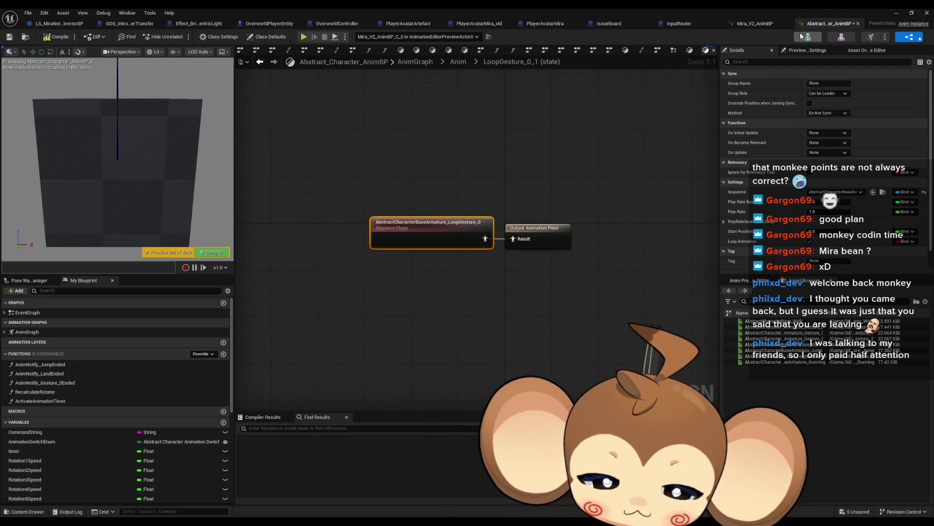
pyautogui.doubleClick(717, 8)
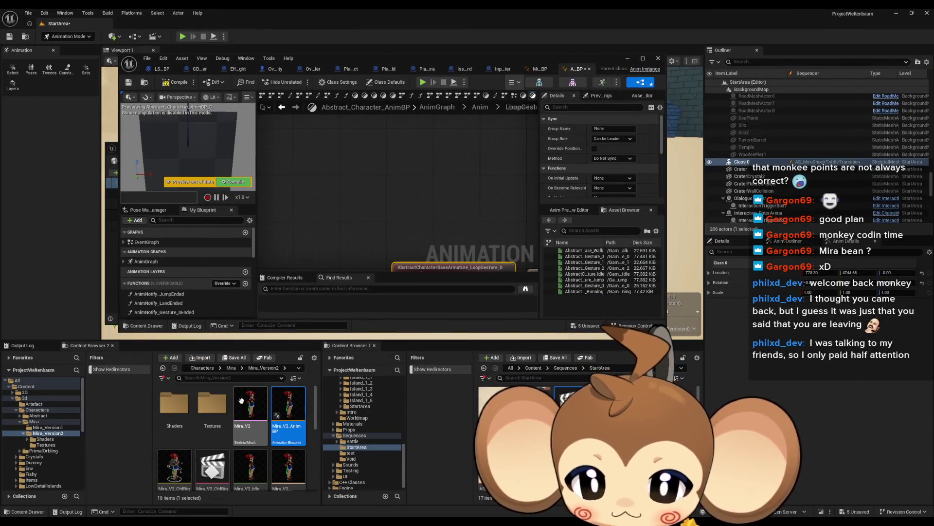
pyautogui.scroll(1, 266, 441)
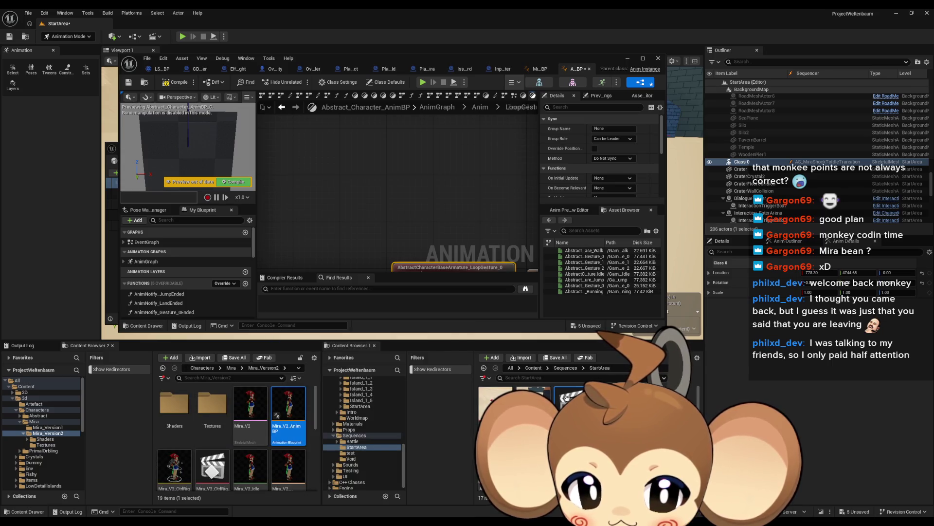
pyautogui.click(204, 367)
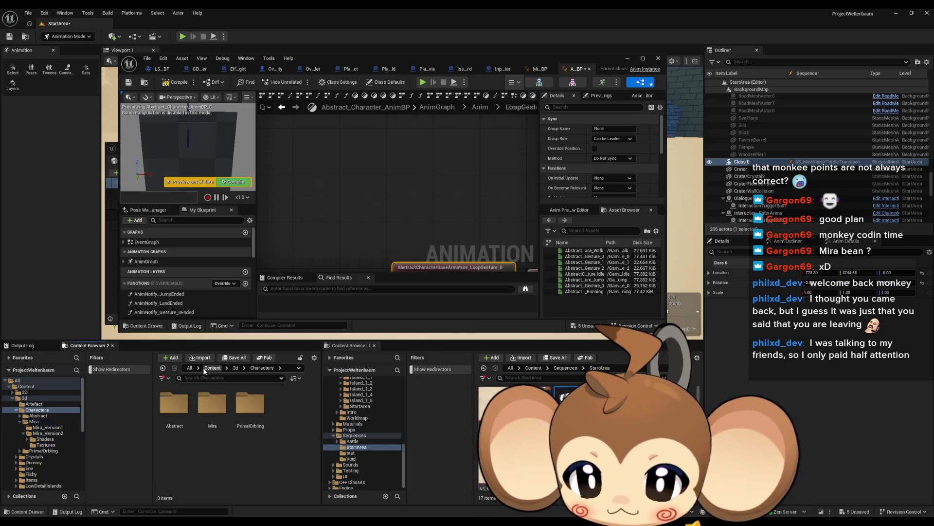
# - Open AS_Abstract Character Animations from the Abstract folder and bring up the AbstractCharacterBase binding's options
pyautogui.doubleClick(188, 414)
pyautogui.scroll(-5, 286, 437)
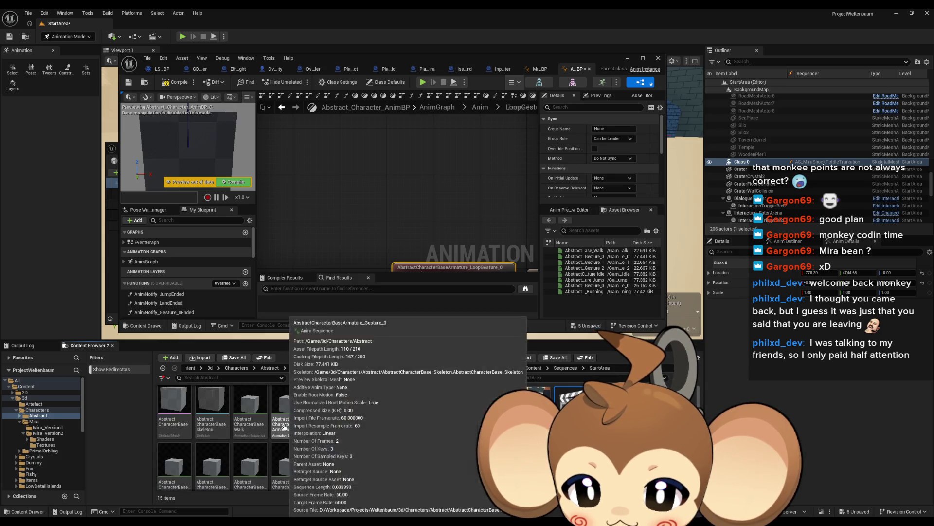
pyautogui.doubleClick(248, 455)
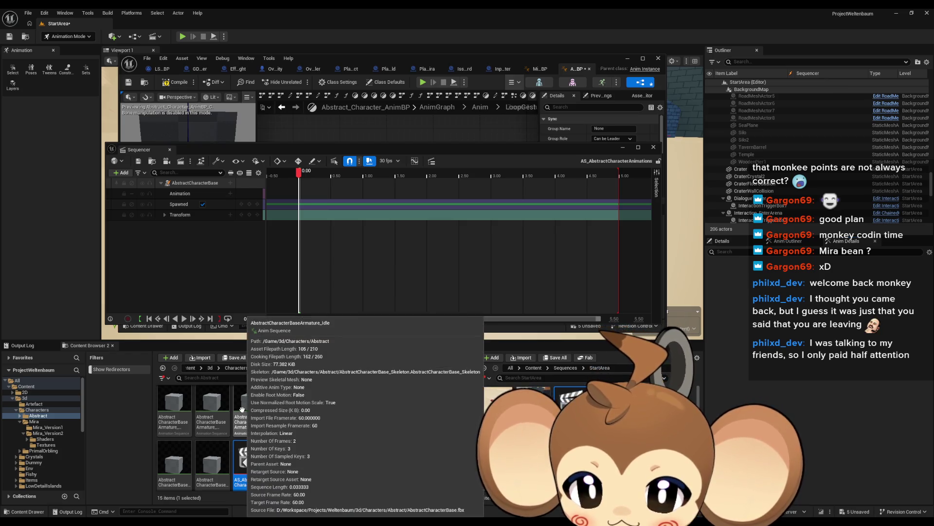
pyautogui.moveTo(289, 408)
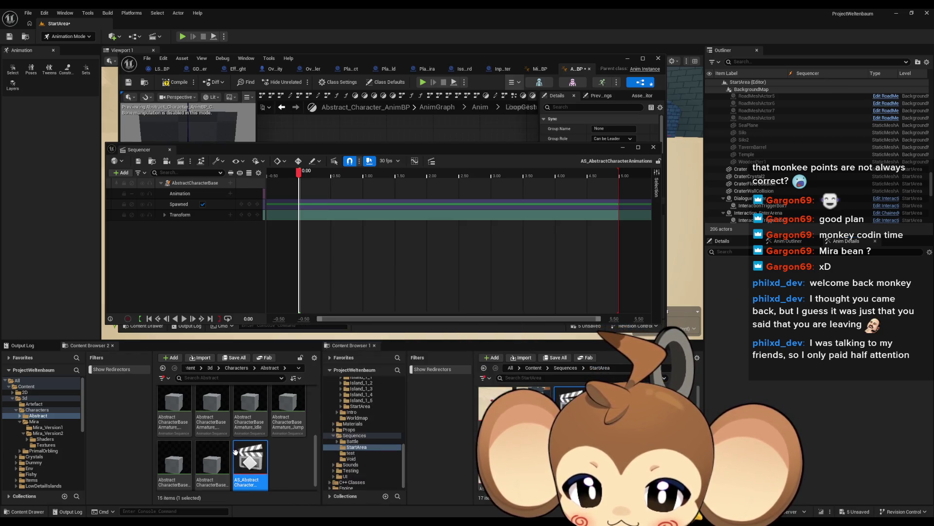
pyautogui.moveTo(208, 458)
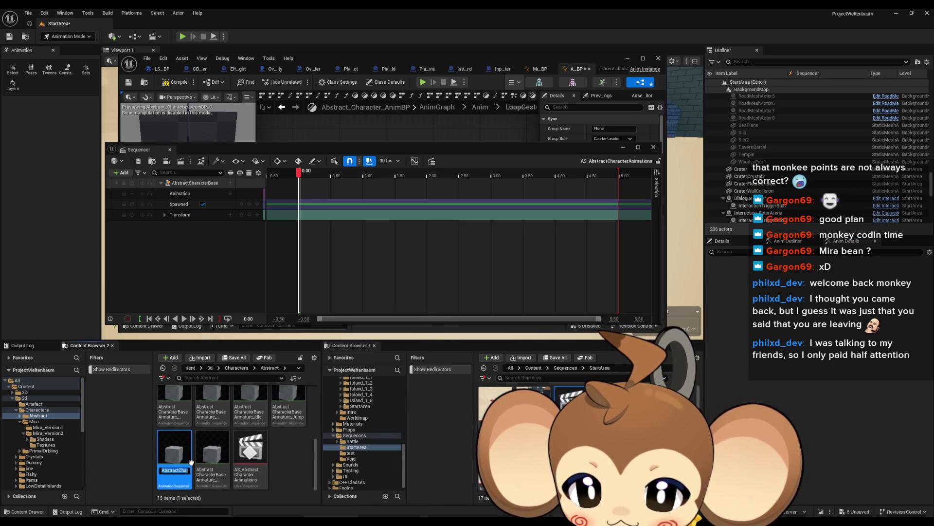
pyautogui.rightClick(179, 185)
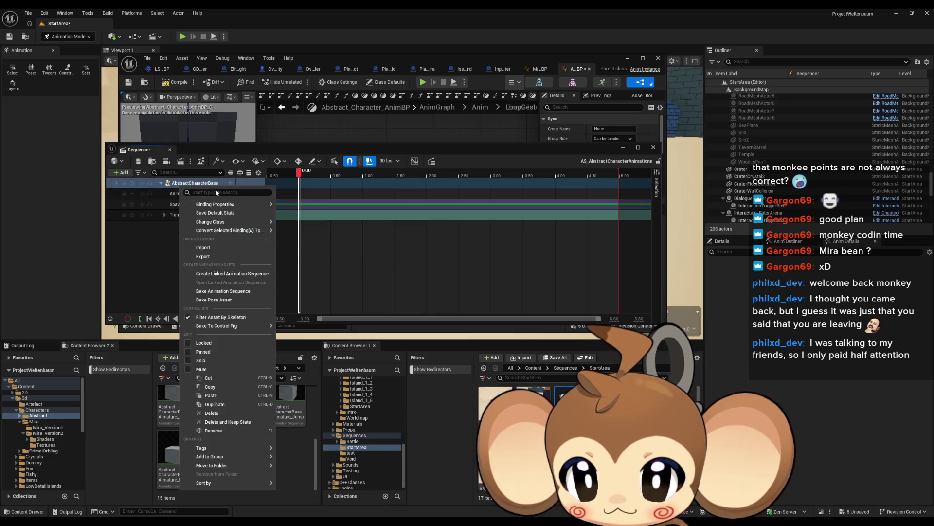
# - Bake AbstractCharacterBase into AbstractCharacterBaseArmature_LoopGesture_1 in the Abstract folder and export it
pyautogui.click(221, 292)
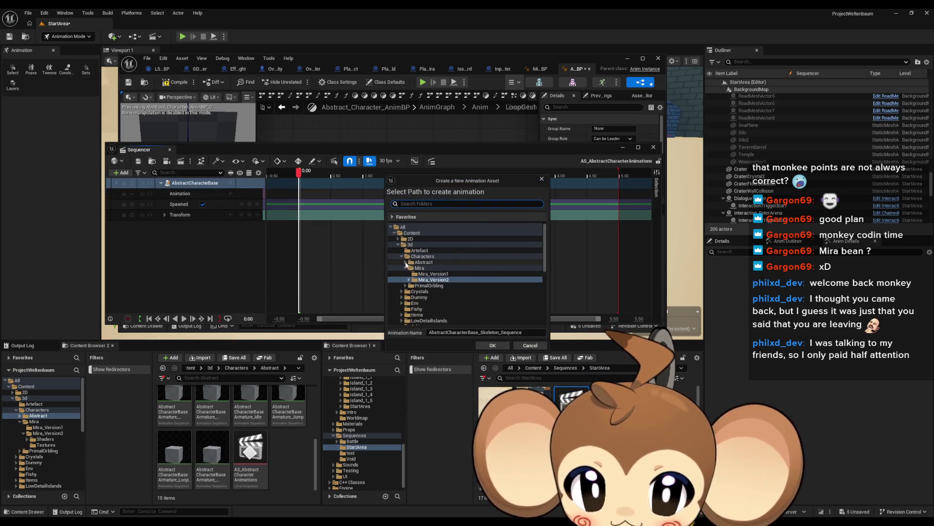
pyautogui.click(431, 262)
pyautogui.click(527, 333)
pyautogui.hotkey('ctrl', 'v')
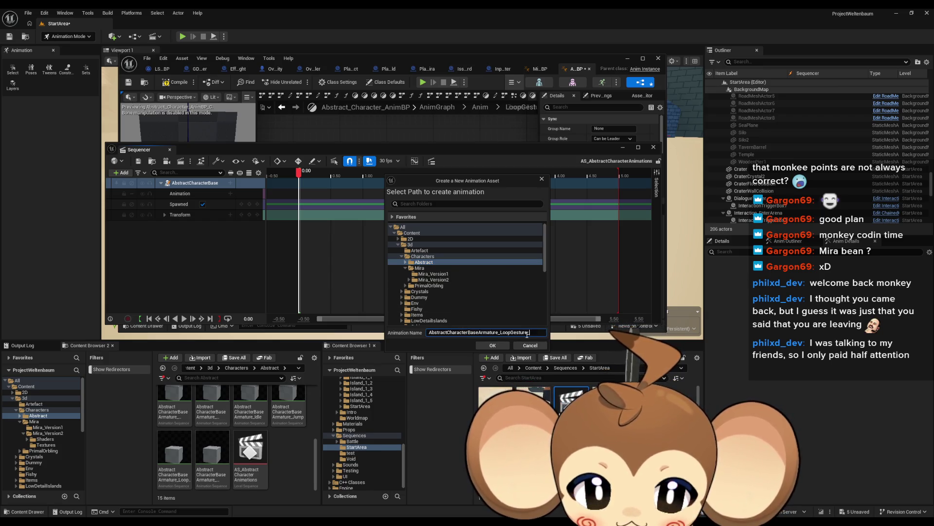
pyautogui.click(500, 344)
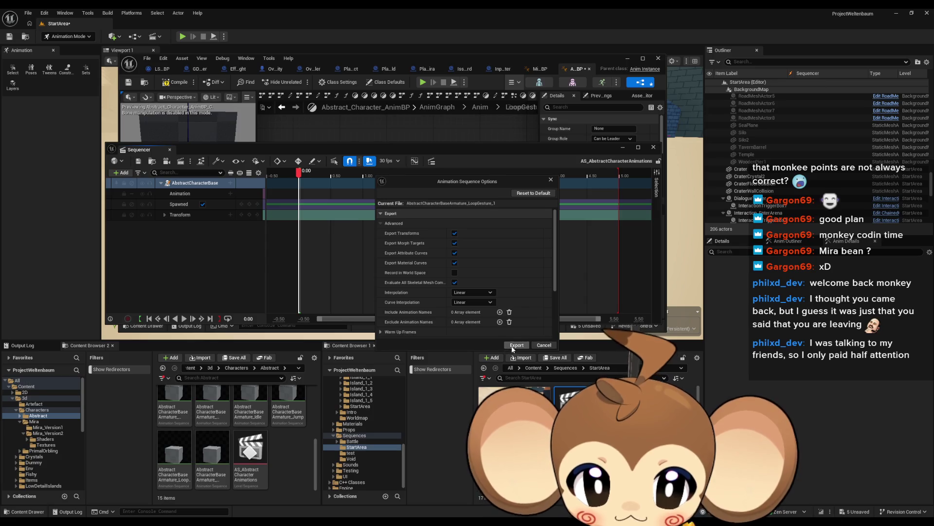
pyautogui.click(514, 344)
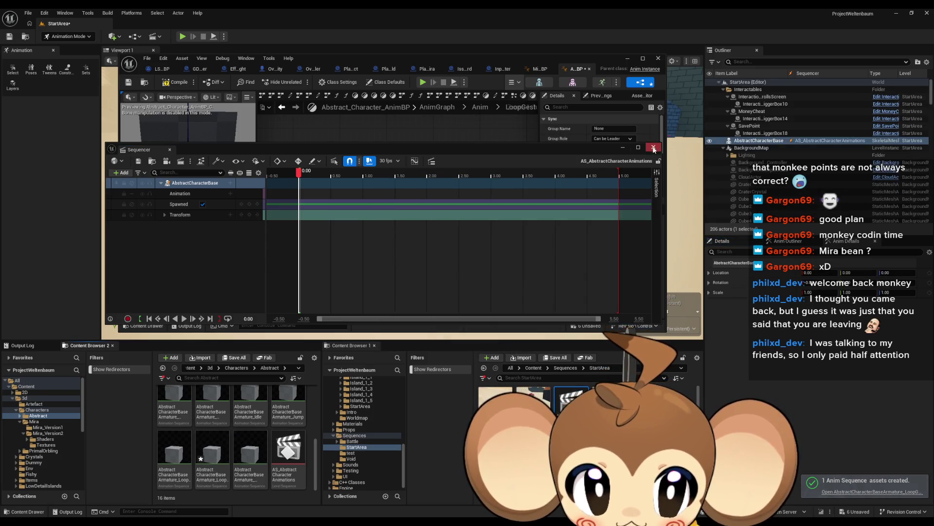
# - Close Sequencer and bring the anim blueprint editor back to full screen
pyautogui.click(654, 147)
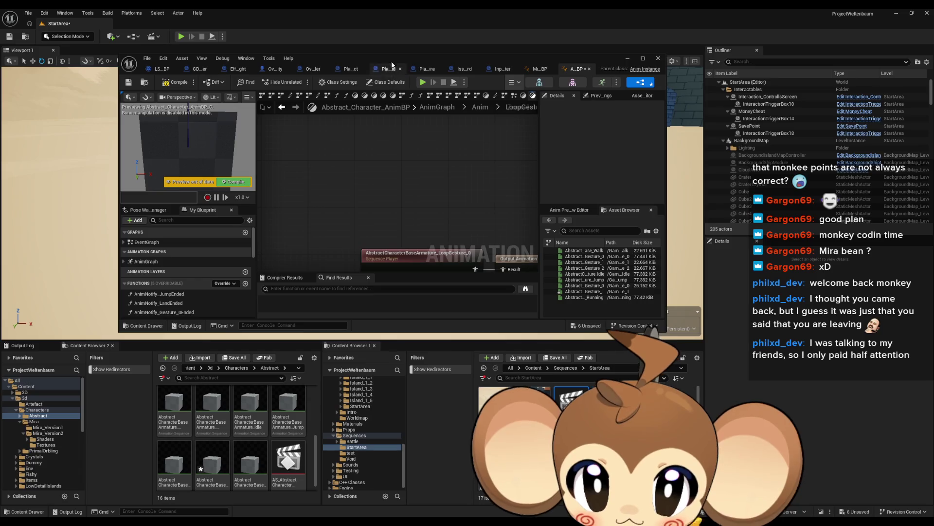
pyautogui.moveTo(383, 58); pyautogui.dragTo(450, 132)
pyautogui.doubleClick(451, 133)
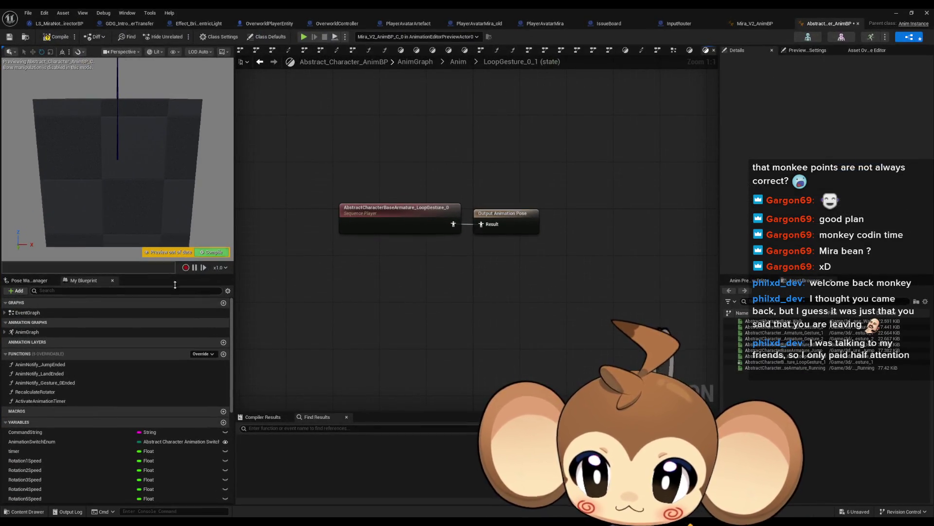
# - Rename the duplicated states to GoToLoopGesture_1 and LoopGesture_1
pyautogui.click(260, 62)
pyautogui.click(535, 204)
pyautogui.press('F2')
pyautogui.press('BackSpace')
pyautogui.press('BackSpace')
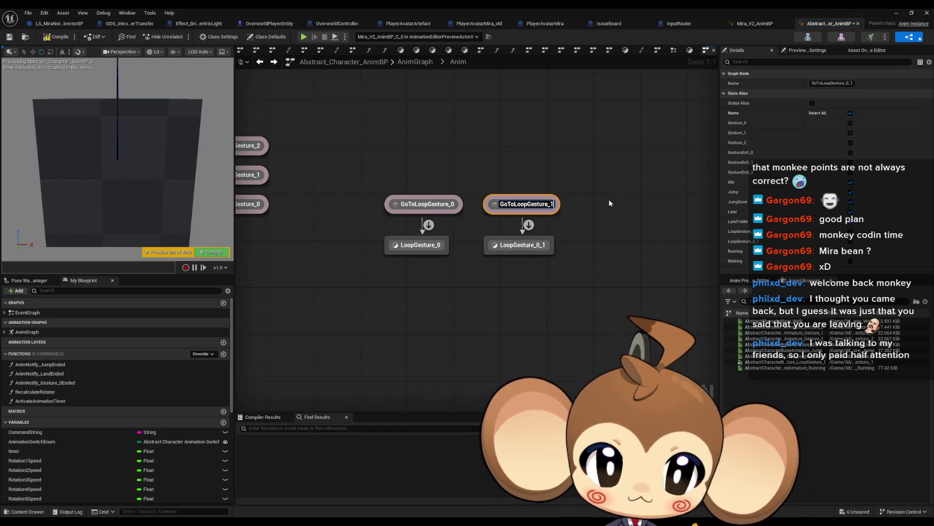
pyautogui.write('1')
pyautogui.click(550, 249)
pyautogui.press('F2')
pyautogui.press('Right')
pyautogui.press('BackSpace')
pyautogui.press('BackSpace')
pyautogui.press('BackSpace')
pyautogui.write('1')
pyautogui.press('Return')
# - Replace LoopGesture_1's player with the AbstractCharacterBaseArmature_LoopGesture_1 sequence wired to the output pose
pyautogui.click(510, 205)
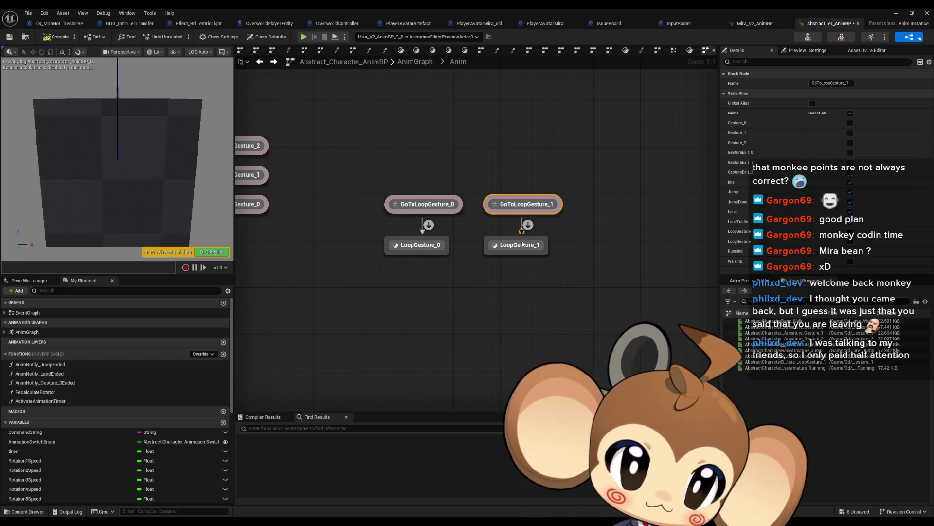
pyautogui.doubleClick(521, 246)
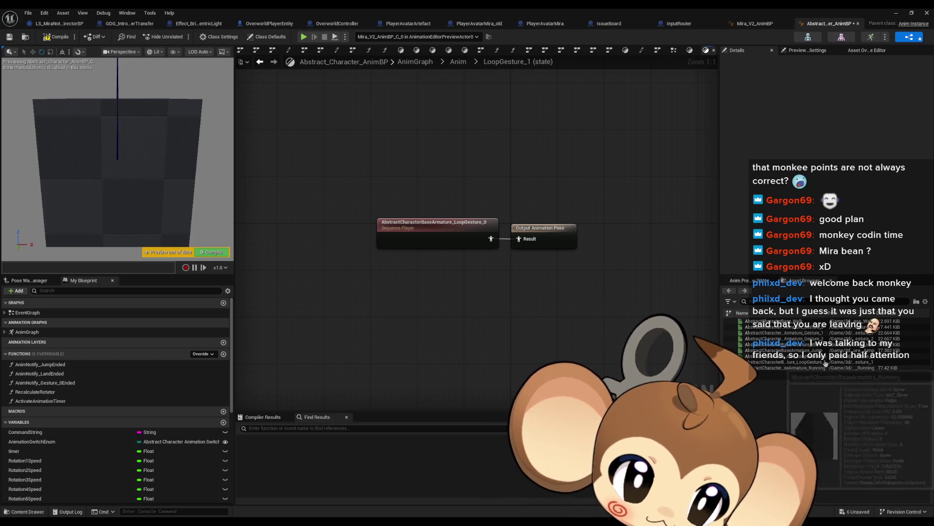
pyautogui.click(785, 362)
pyautogui.moveTo(785, 362); pyautogui.dragTo(373, 272)
pyautogui.moveTo(485, 291); pyautogui.dragTo(518, 238)
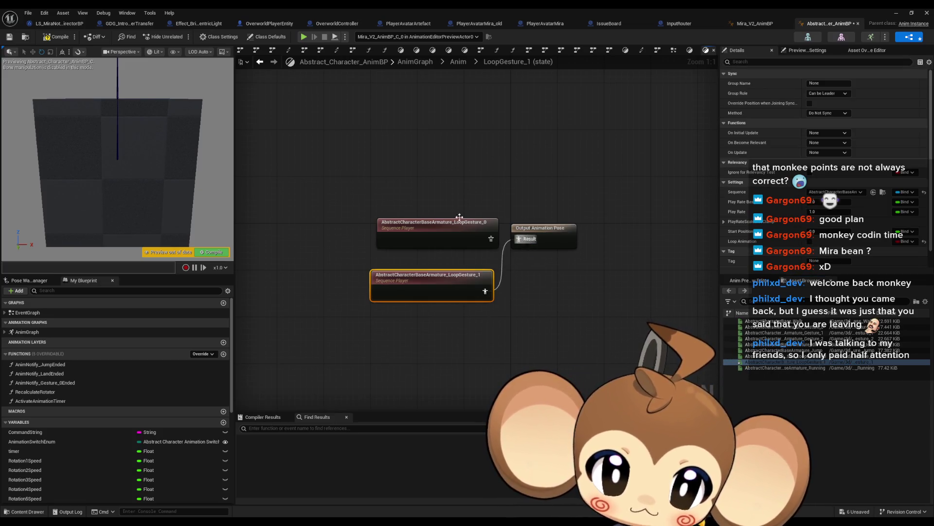
pyautogui.press('Delete')
pyautogui.moveTo(441, 281); pyautogui.dragTo(441, 228)
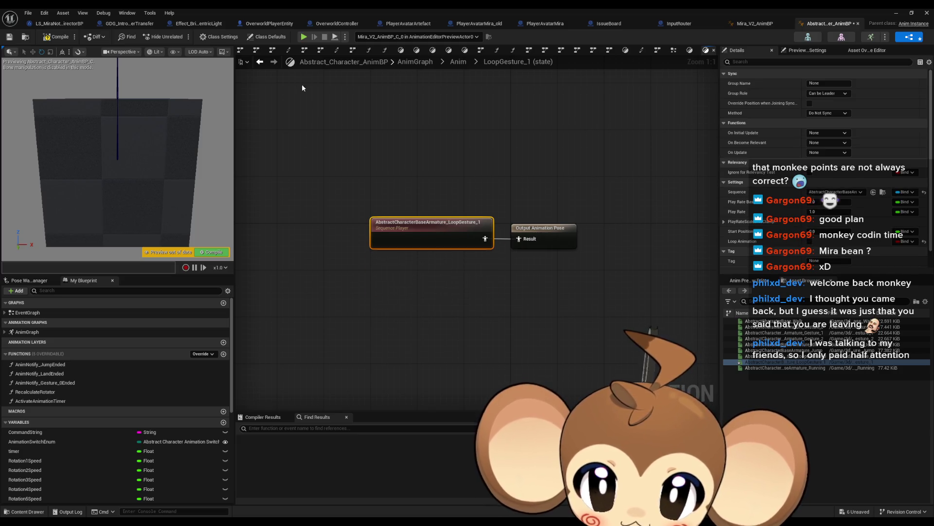
# - Make the GoToLoopGesture_1 transition rule check for 'loopgesture1' and compile
pyautogui.click(261, 63)
pyautogui.doubleClick(522, 224)
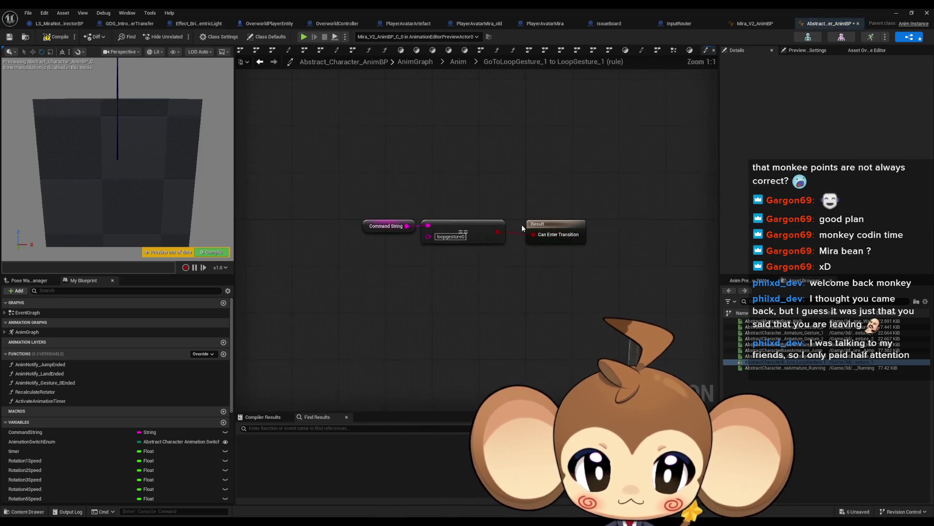
pyautogui.click(452, 238)
pyautogui.write('loopgesture1')
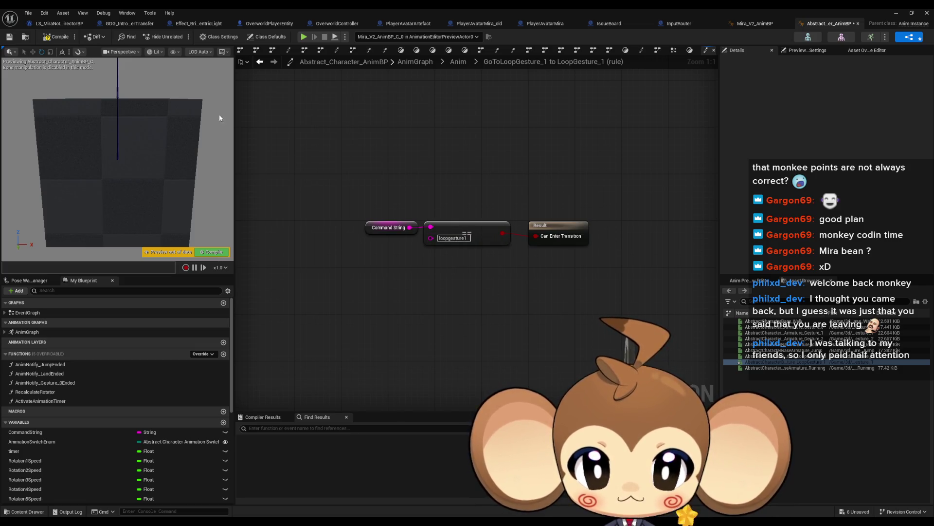
pyautogui.click(56, 37)
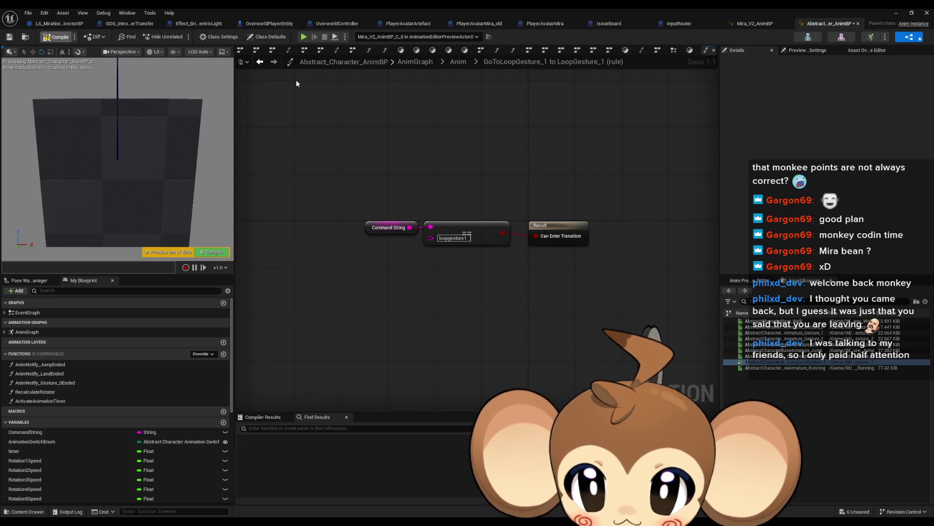
pyautogui.hotkey('alt', 'Left')
pyautogui.moveTo(506, 265); pyautogui.dragTo(635, 259)
pyautogui.click(350, 260)
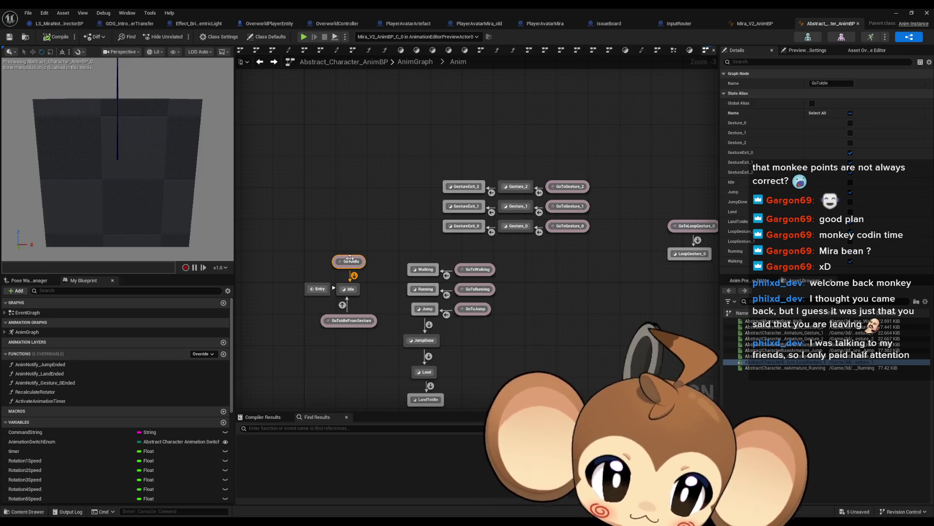
# - Add LoopGesture_1 to GoToIdle, and GestureExit_1 and GestureExit_2 to GoToIdleFromGesture
pyautogui.click(354, 276)
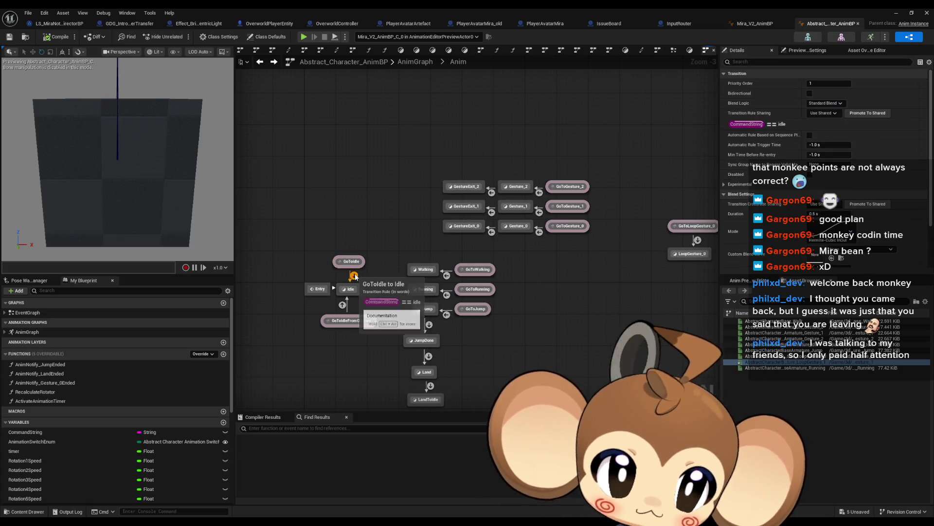
pyautogui.click(350, 262)
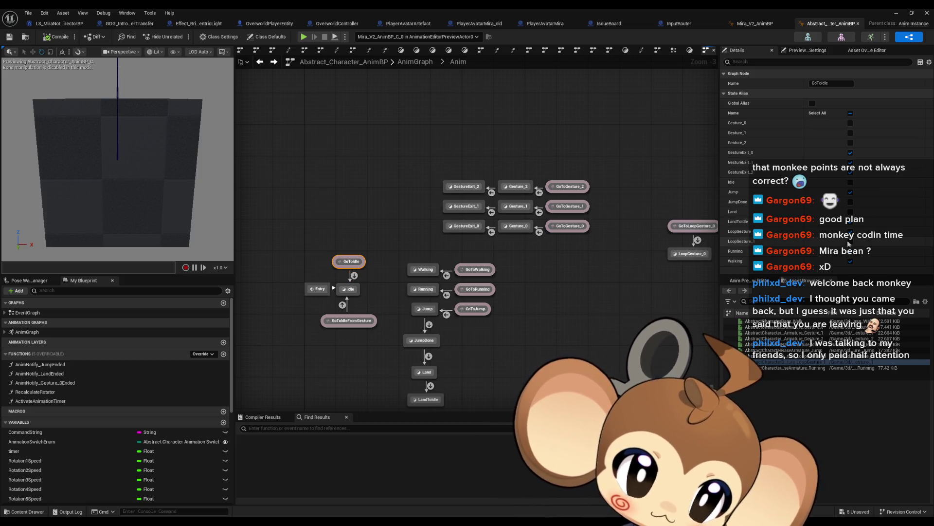
pyautogui.click(850, 242)
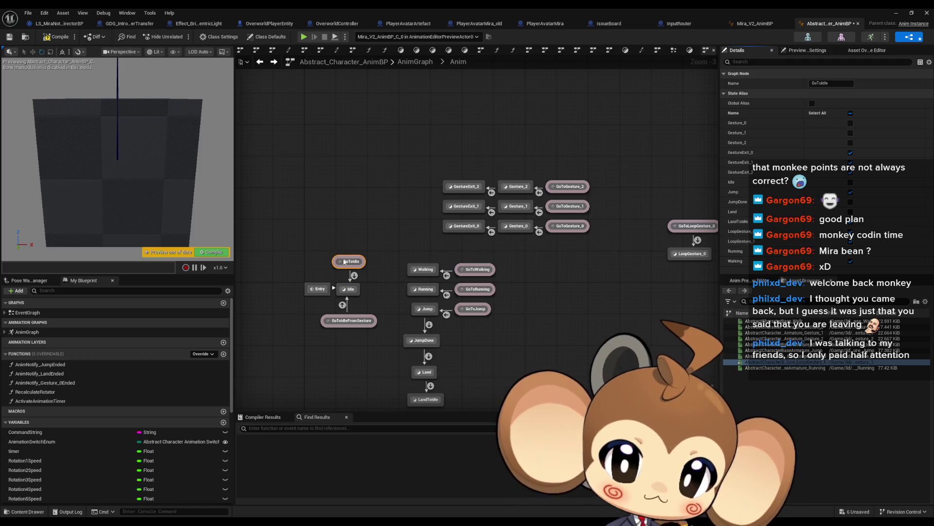
pyautogui.click(349, 319)
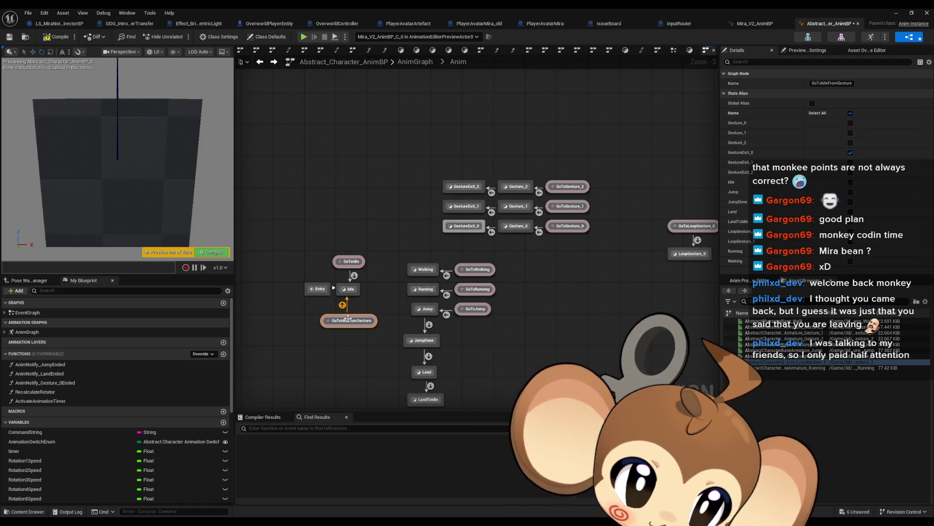
pyautogui.click(850, 162)
pyautogui.click(851, 172)
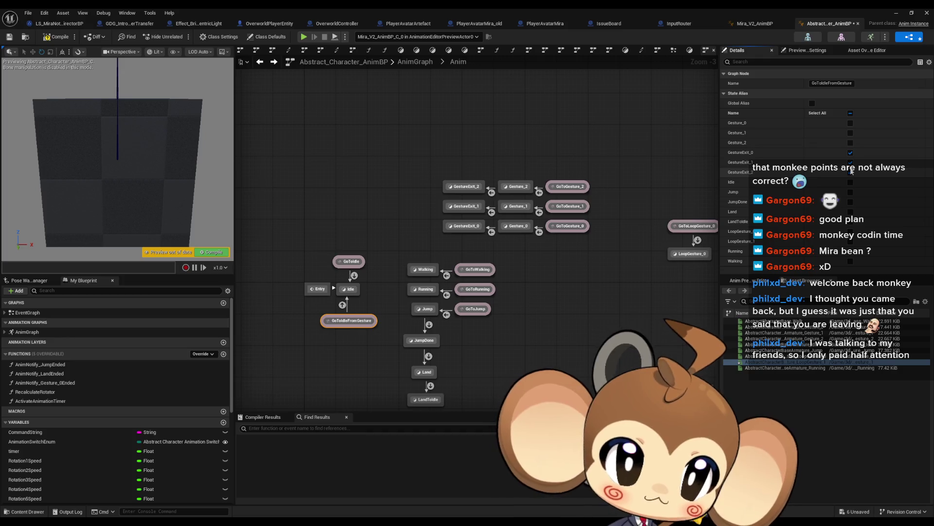
# - Compare the included states of the GoToIdle and GoToIdleFromGesture aliases, then locate LoopGesture_1
pyautogui.click(349, 261)
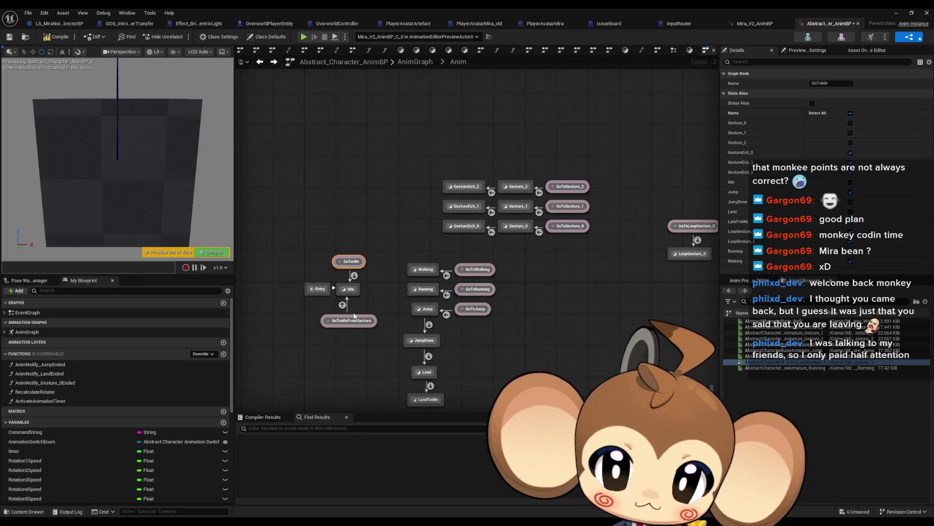
pyautogui.click(355, 321)
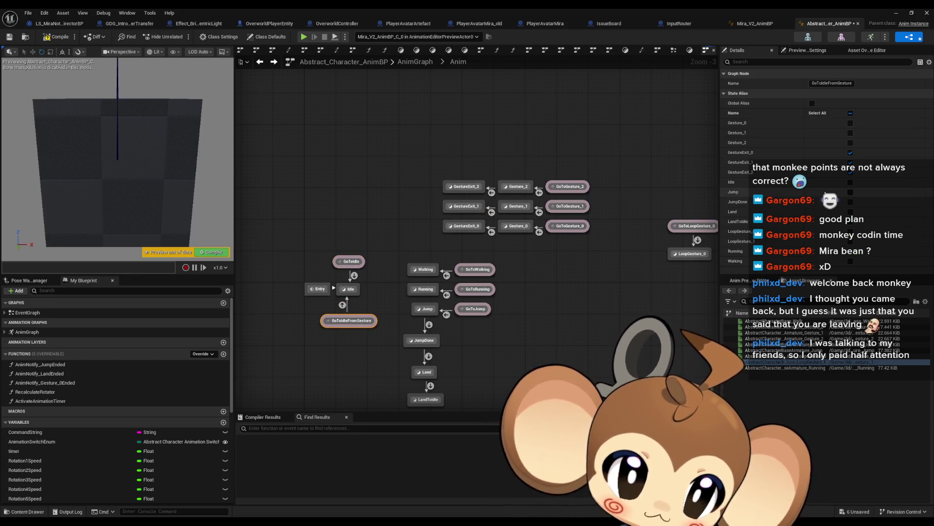
pyautogui.click(349, 262)
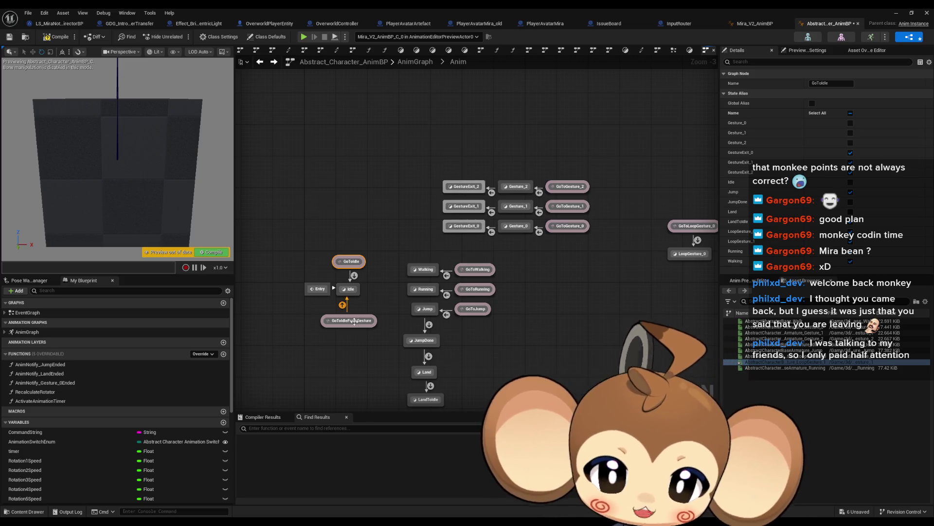
pyautogui.click(353, 321)
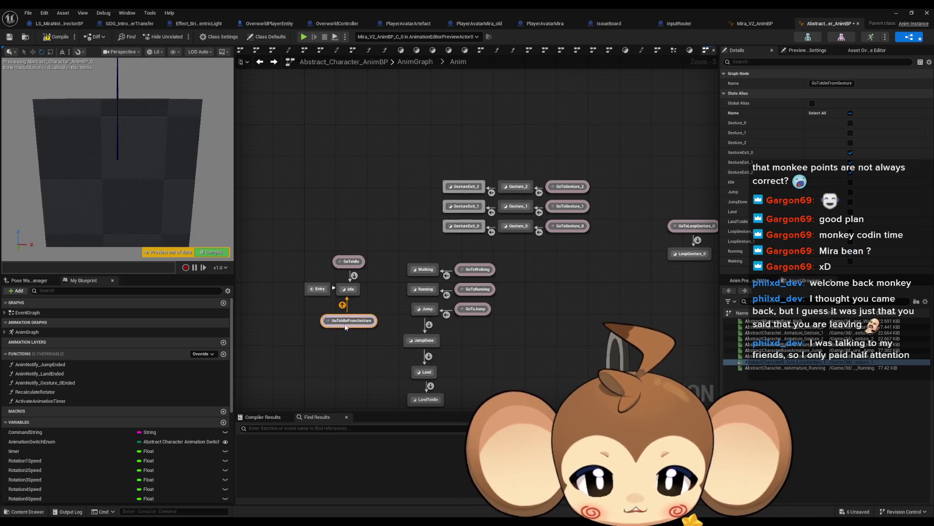
pyautogui.click(388, 215)
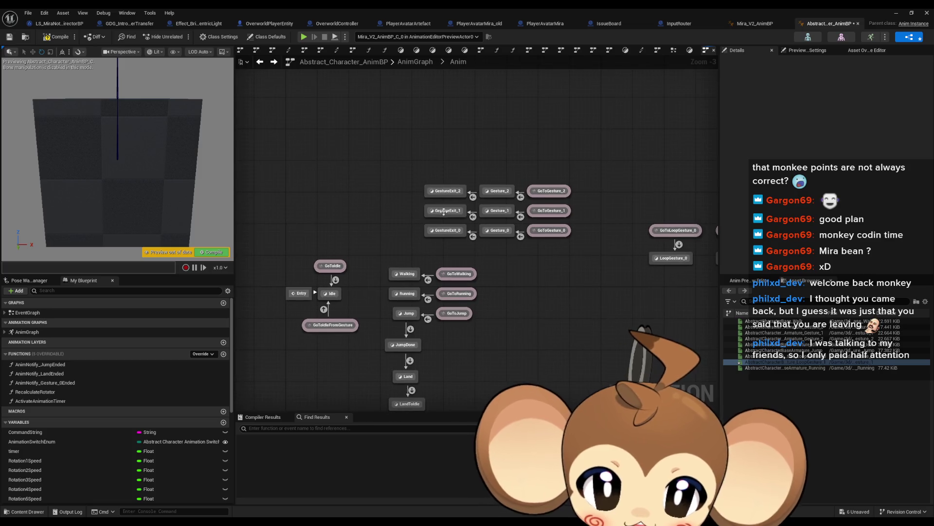
pyautogui.click(473, 197)
pyautogui.click(446, 215)
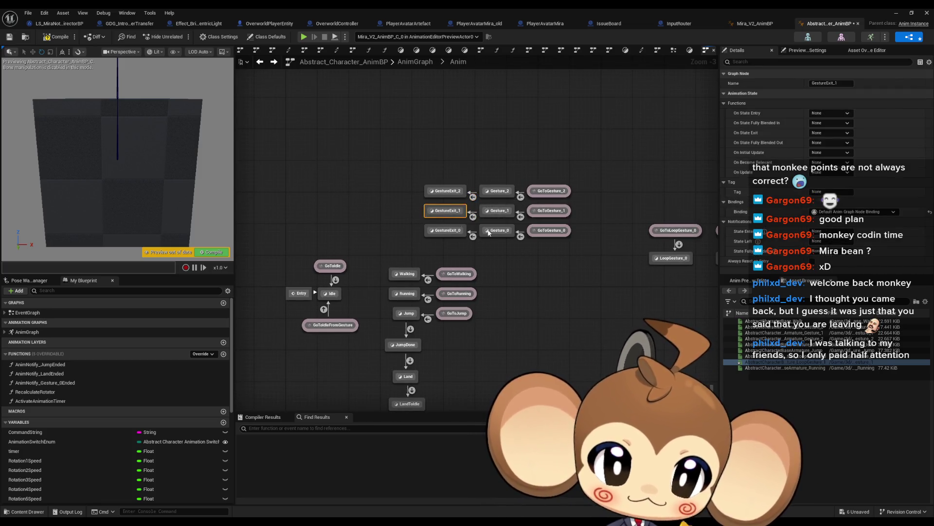
pyautogui.click(604, 248)
pyautogui.moveTo(603, 248); pyautogui.dragTo(531, 287)
pyautogui.click(668, 219)
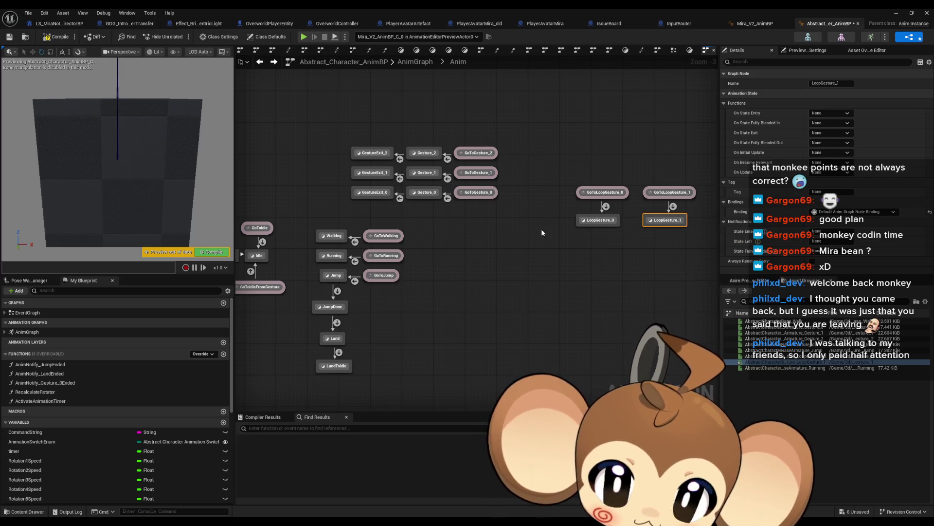
# - Review the GestureExit and Gesture_1 state players, compile, and switch to Mira_V2_AnimBP
pyautogui.doubleClick(374, 174)
pyautogui.moveTo(441, 223); pyautogui.dragTo(443, 217)
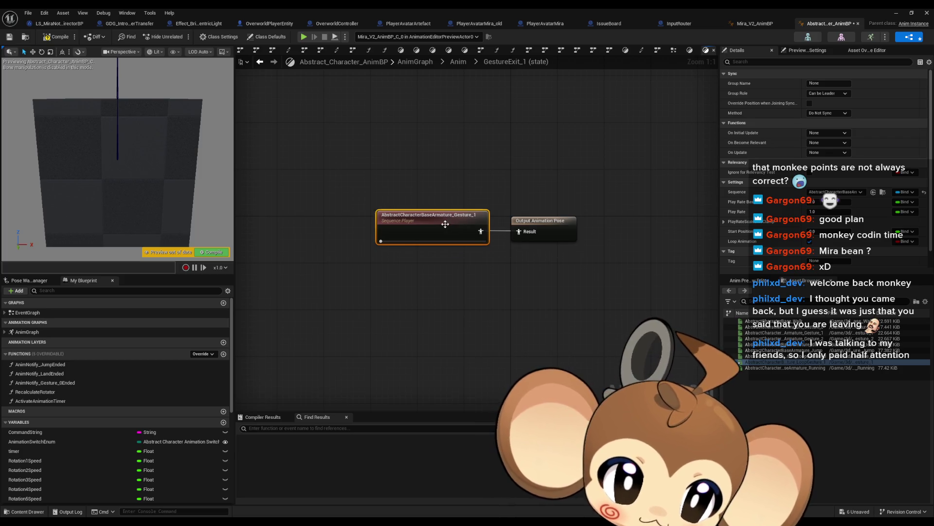
pyautogui.click(55, 37)
pyautogui.click(260, 61)
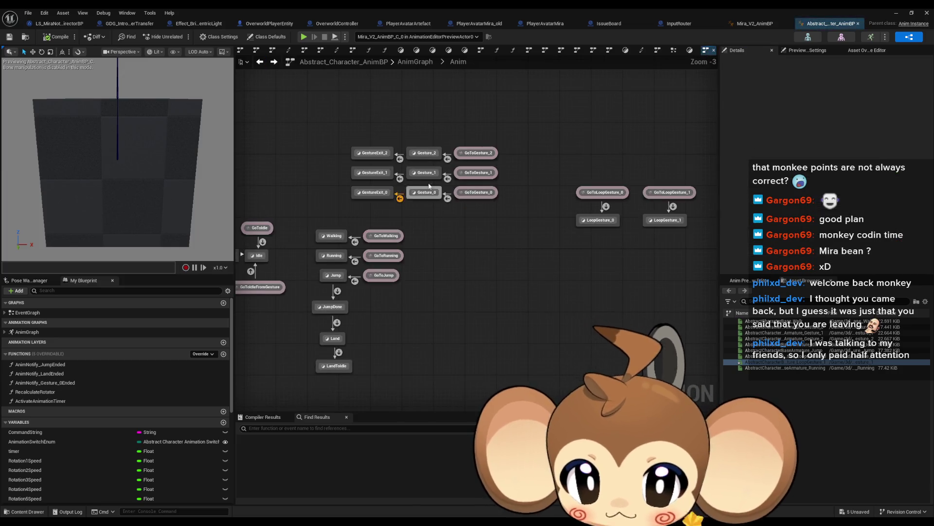
pyautogui.doubleClick(422, 228)
pyautogui.click(421, 228)
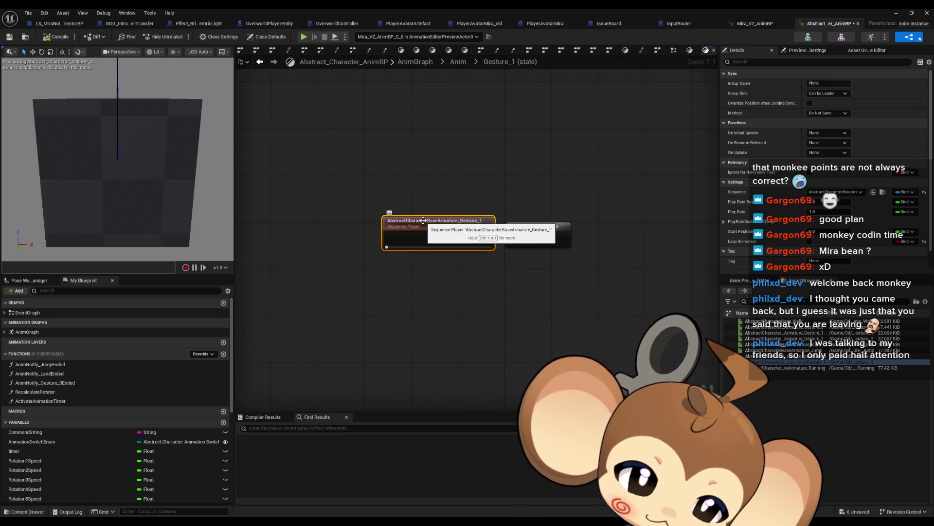
pyautogui.click(260, 61)
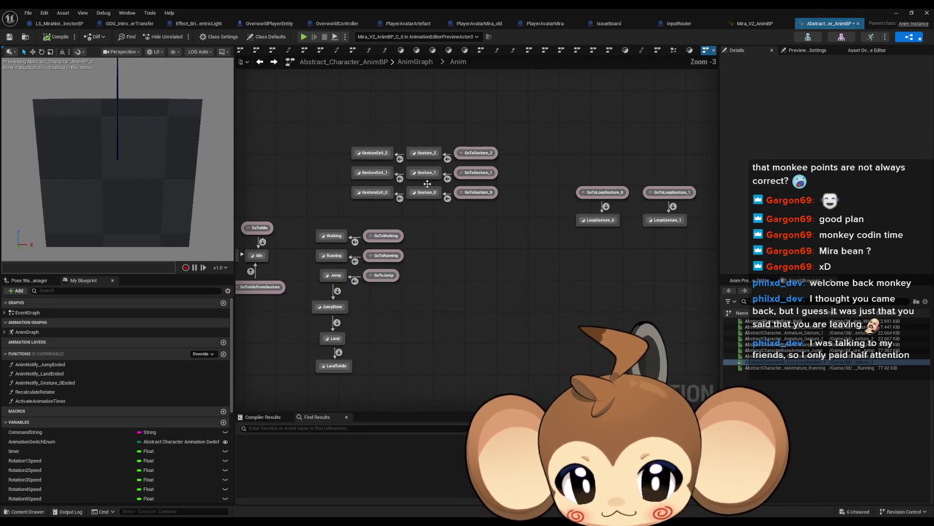
pyautogui.doubleClick(370, 191)
pyautogui.click(463, 236)
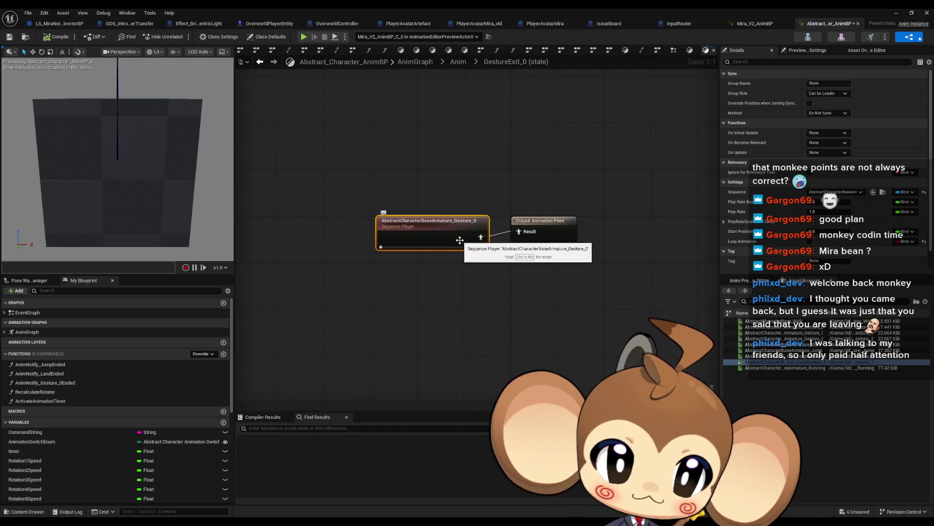
pyautogui.click(260, 61)
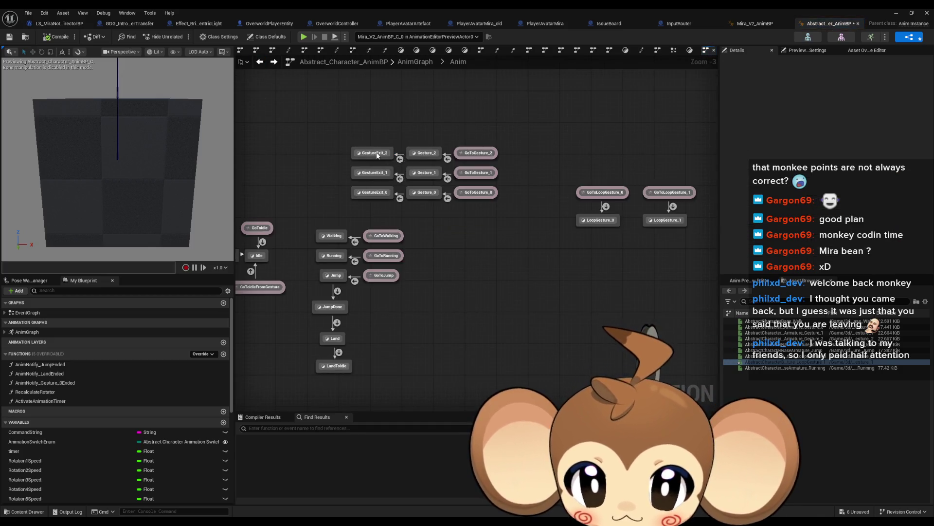
pyautogui.doubleClick(410, 188)
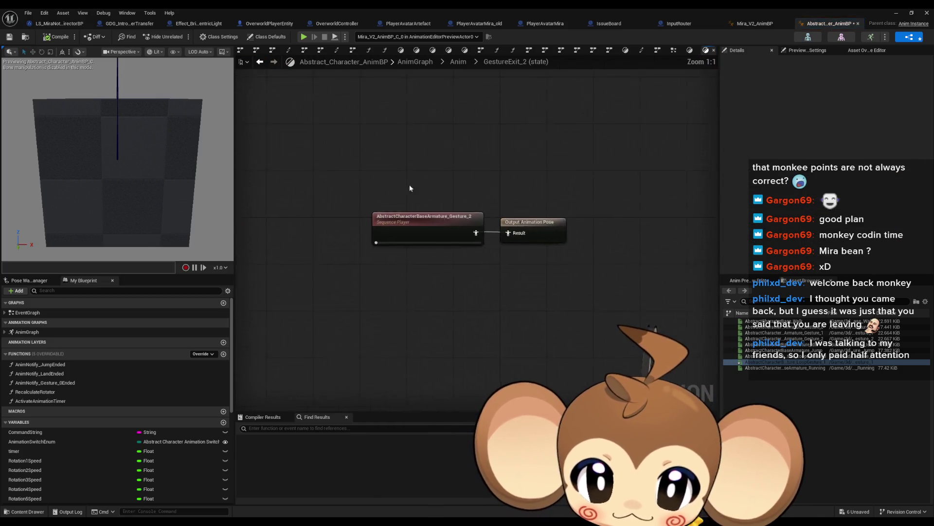
pyautogui.click(260, 63)
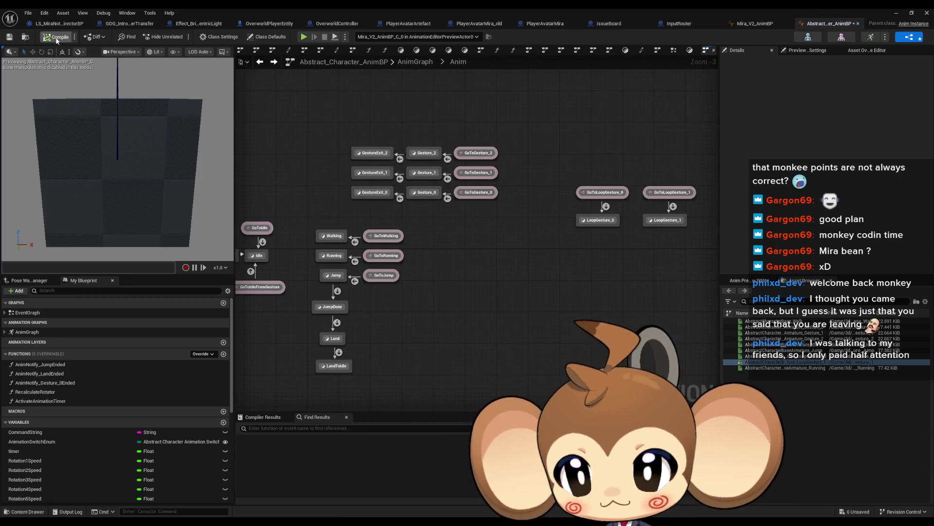
pyautogui.scroll(-1, 480, 243)
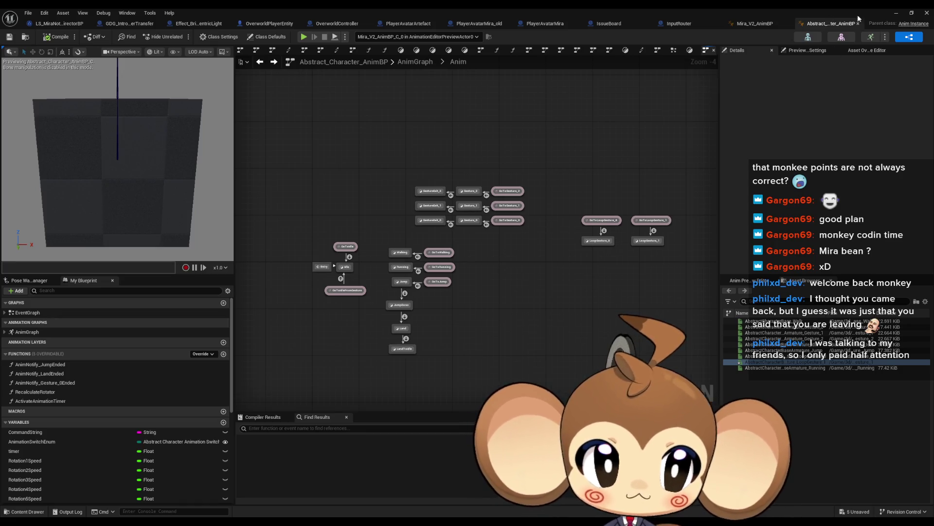
pyautogui.click(761, 27)
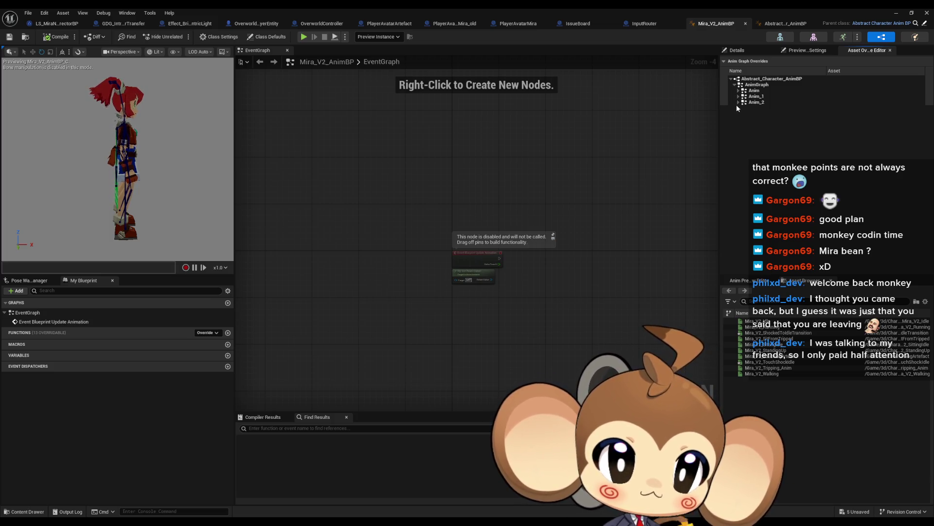
# - Override LoopGesture_1's sequence player with Mira_V2_TouchShockIdle
pyautogui.click(737, 90)
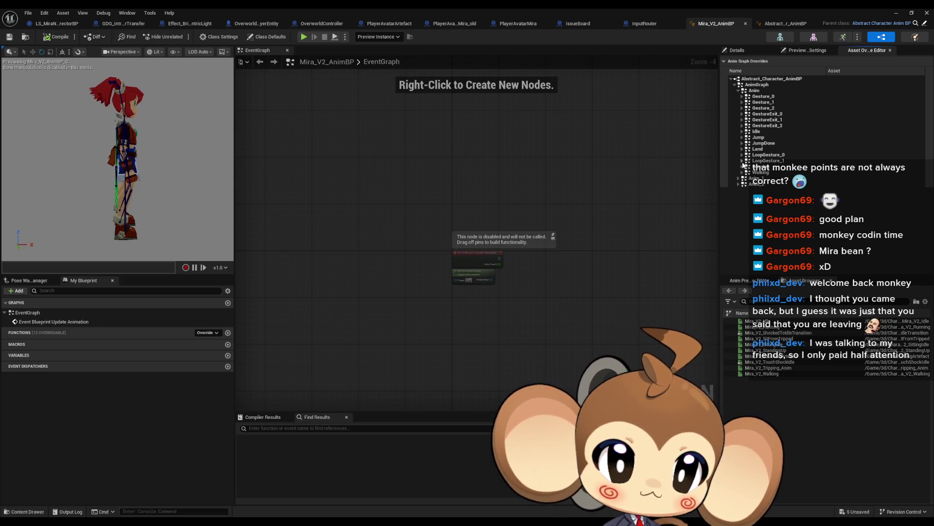
pyautogui.click(742, 161)
pyautogui.click(869, 169)
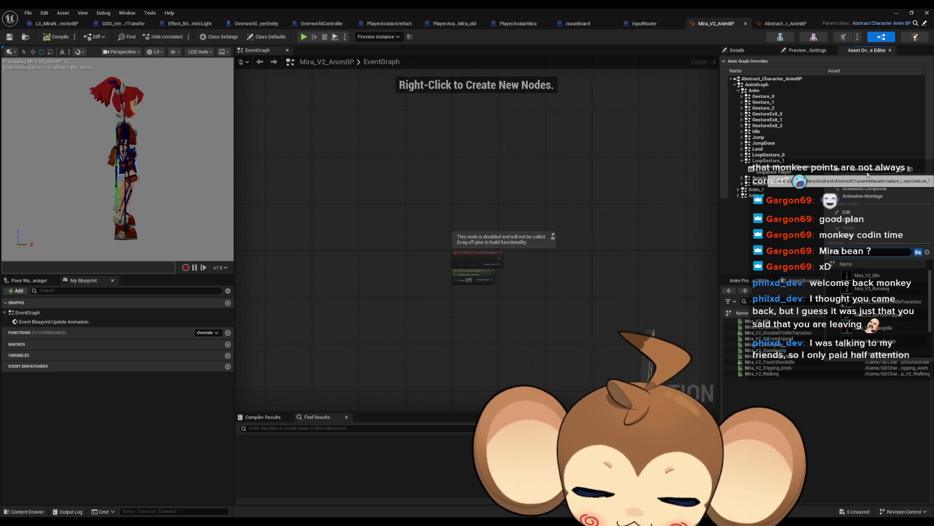
pyautogui.write('idle')
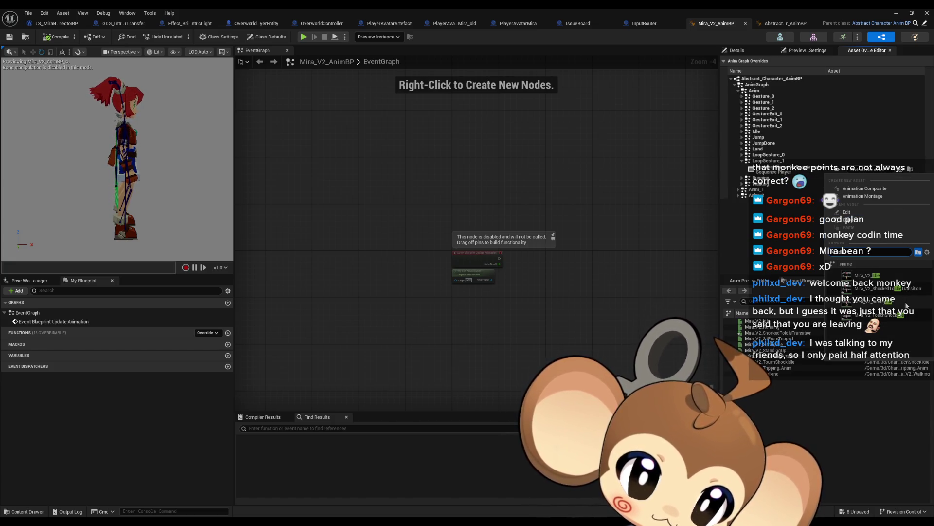
pyautogui.moveTo(901, 317)
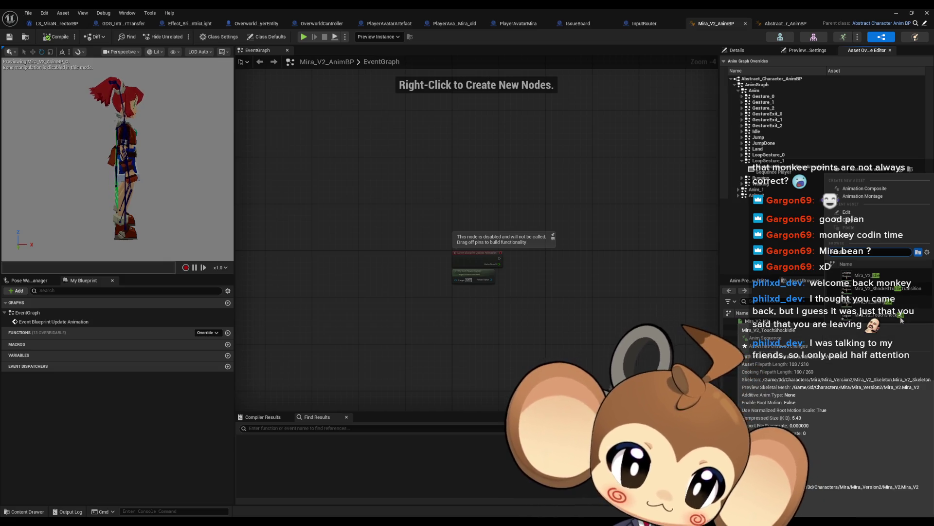
pyautogui.click(902, 318)
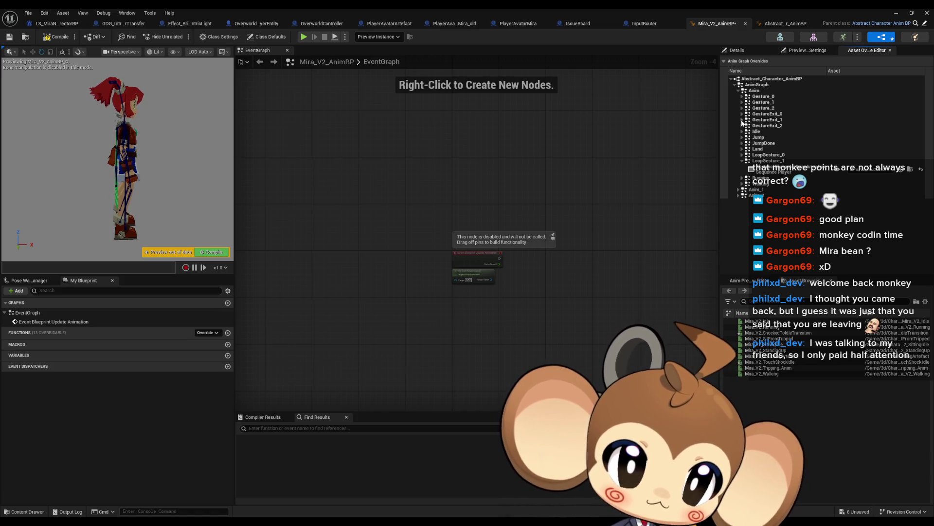
# - Override GestureExit_2 with Mira_V2_ShockedToIdleTransition, compile, and return to the level editor
pyautogui.click(742, 126)
pyautogui.click(864, 134)
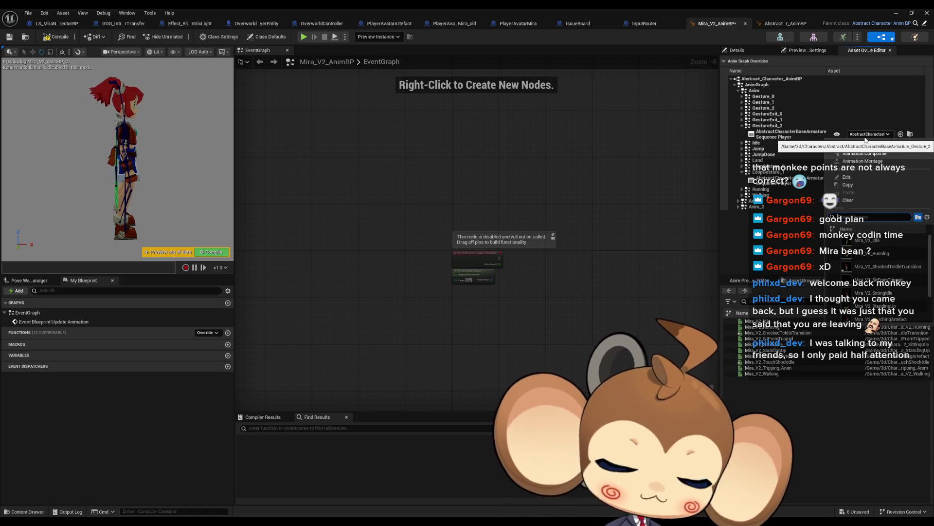
pyautogui.write('tran')
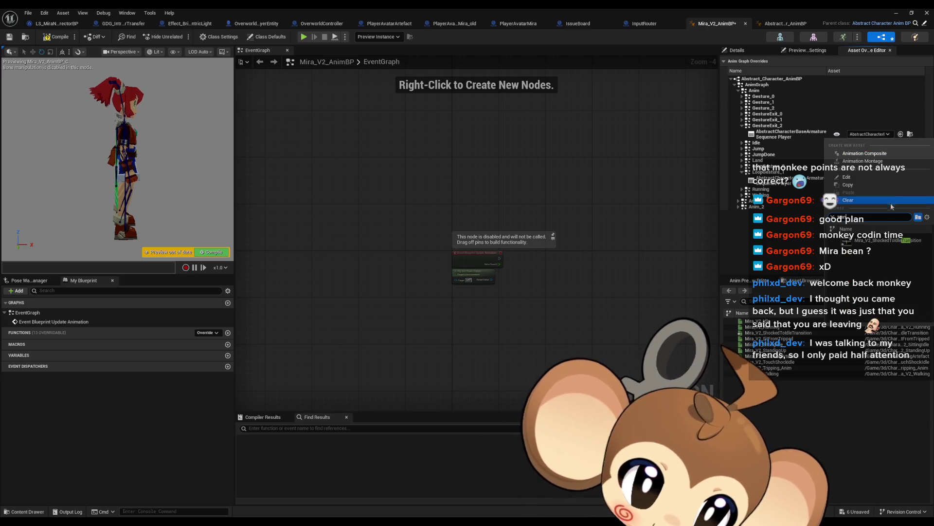
pyautogui.click(886, 242)
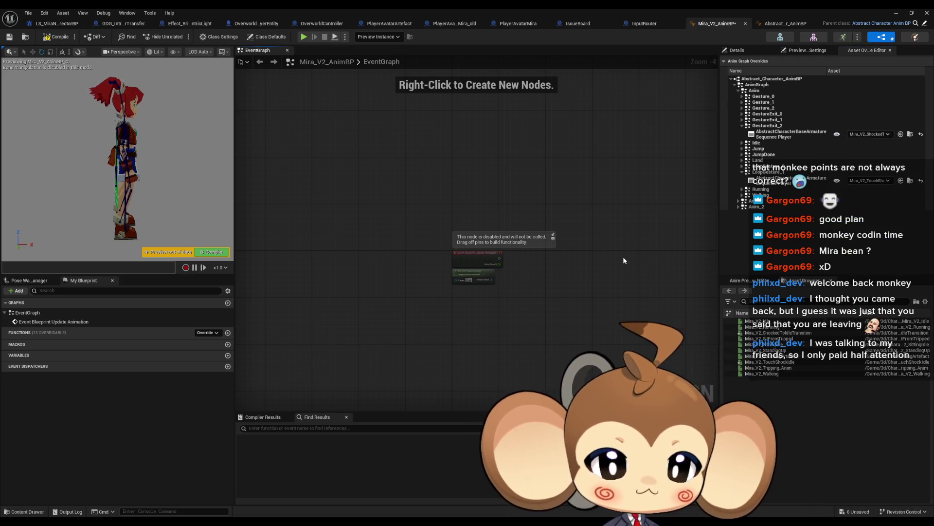
pyautogui.click(57, 37)
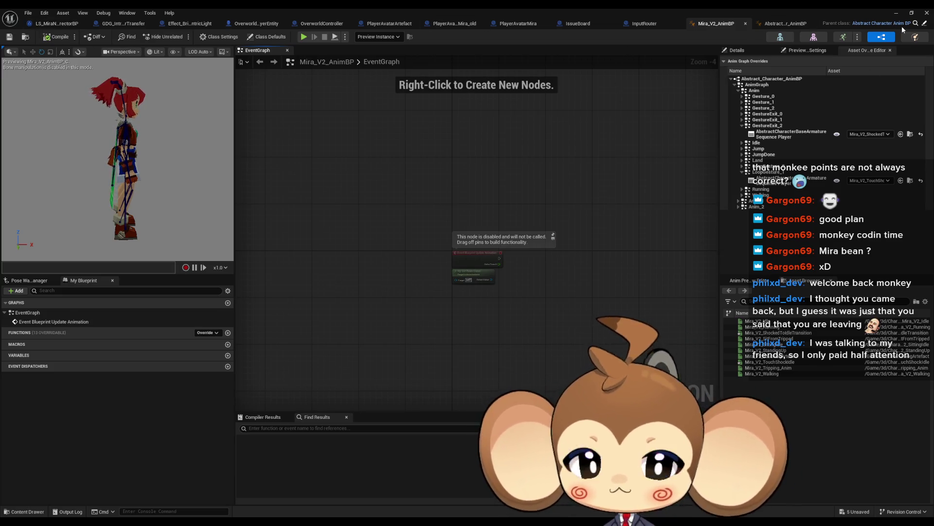
pyautogui.hotkey('alt', 'Tab')
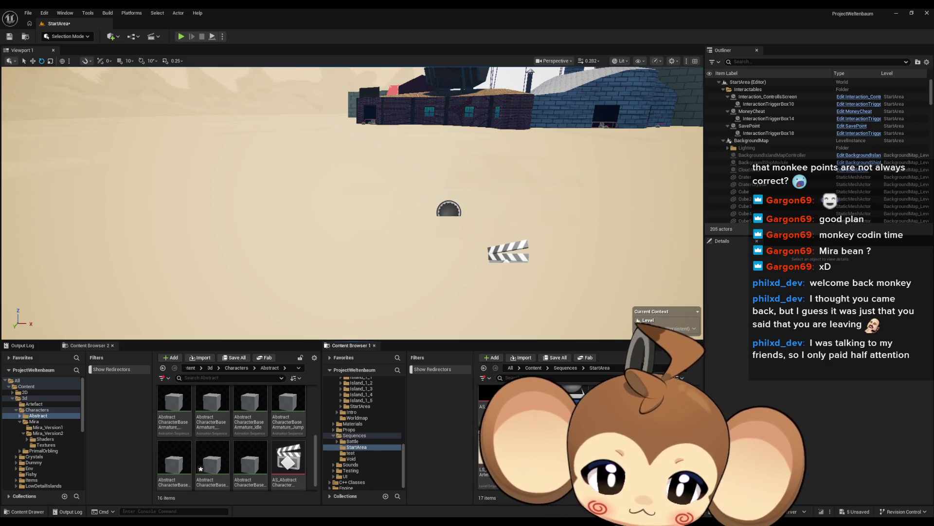
# - Open LS_MiraNoticeArtefact, key an event at 18.9833, and open it in the director blueprint
pyautogui.doubleClick(486, 462)
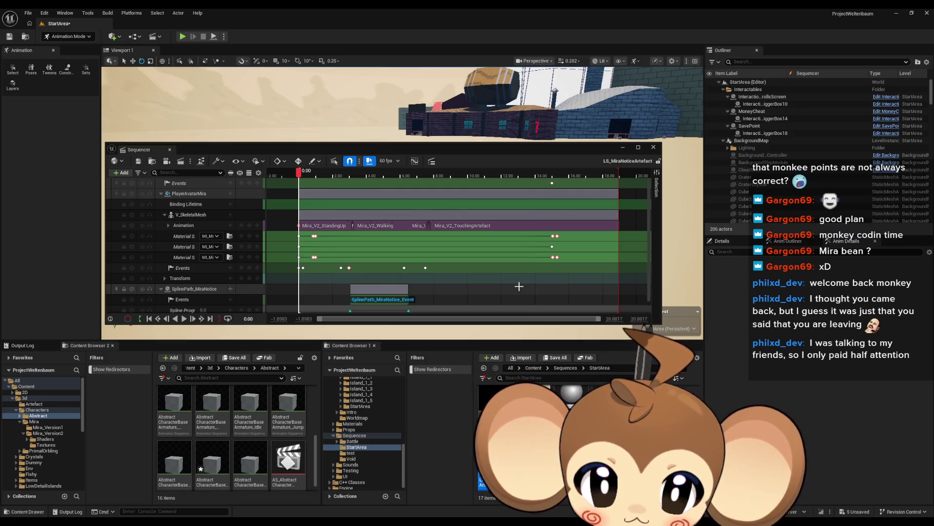
pyautogui.scroll(2, 481, 262)
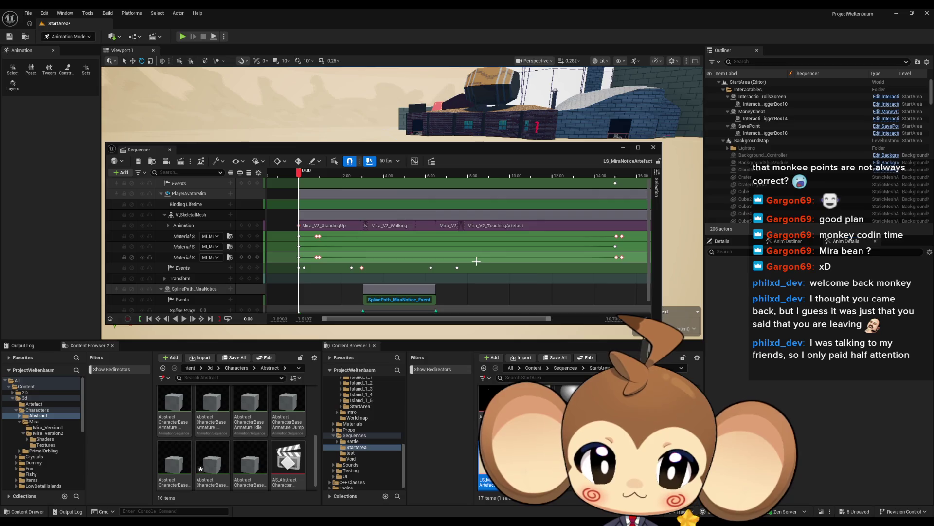
pyautogui.hscroll(5, 371, 217)
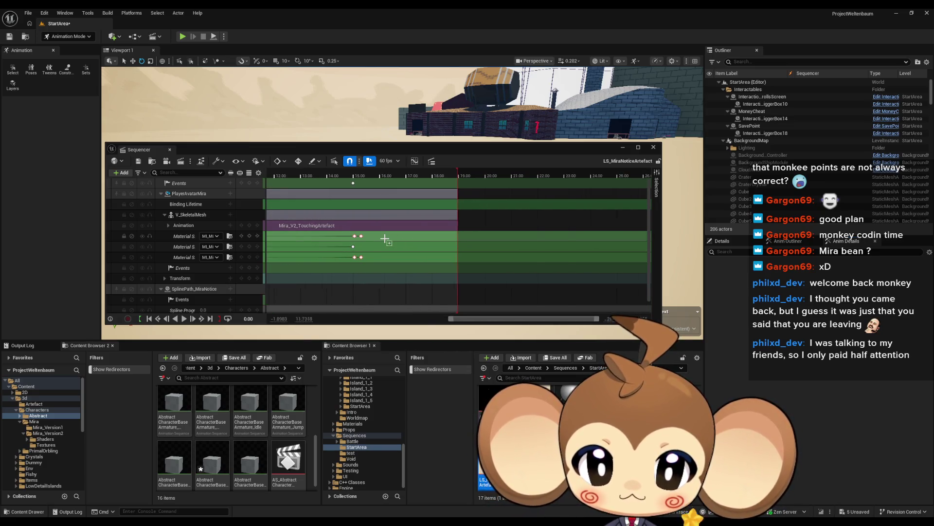
pyautogui.hscroll(-5, 385, 238)
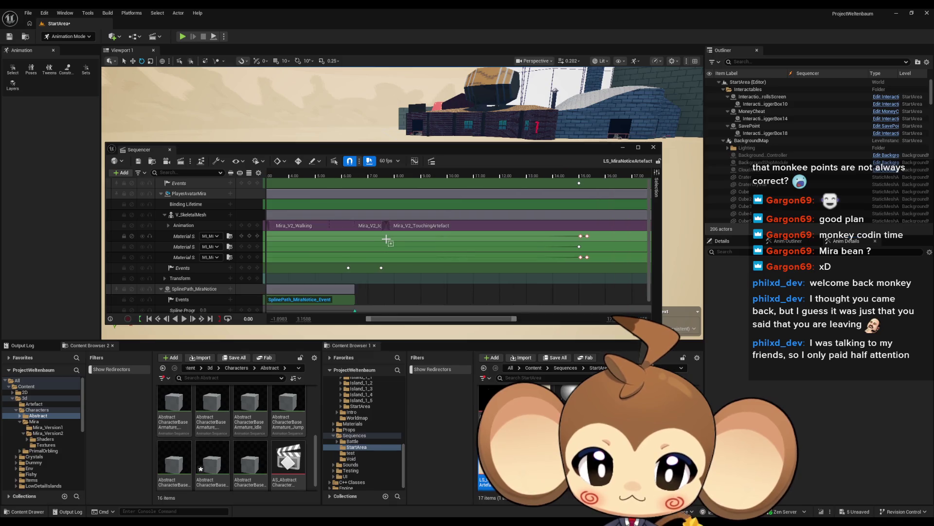
pyautogui.click(421, 266)
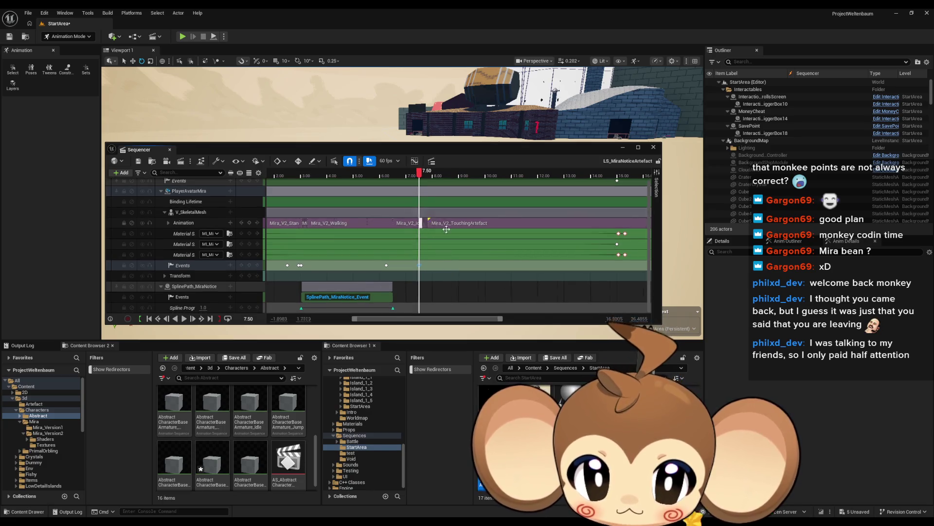
pyautogui.hscroll(5, 492, 170)
pyautogui.click(491, 170)
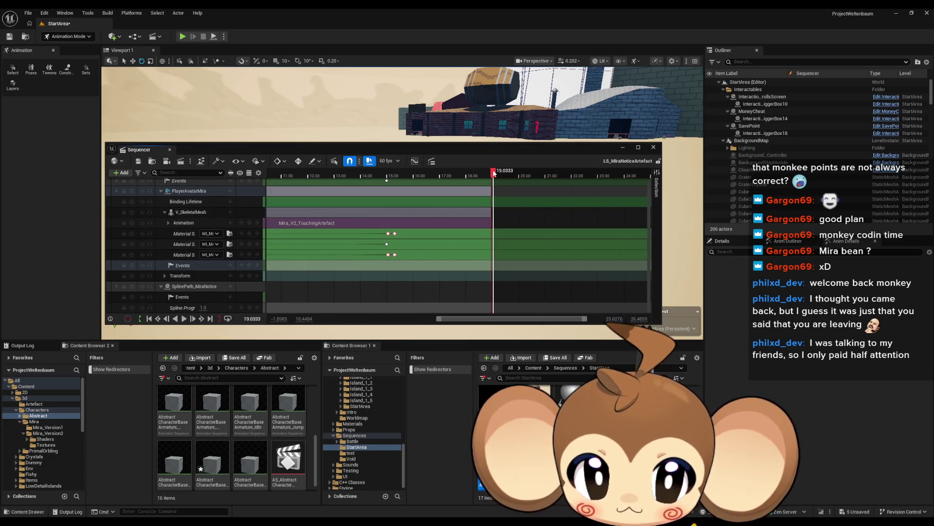
pyautogui.scroll(15, 513, 175)
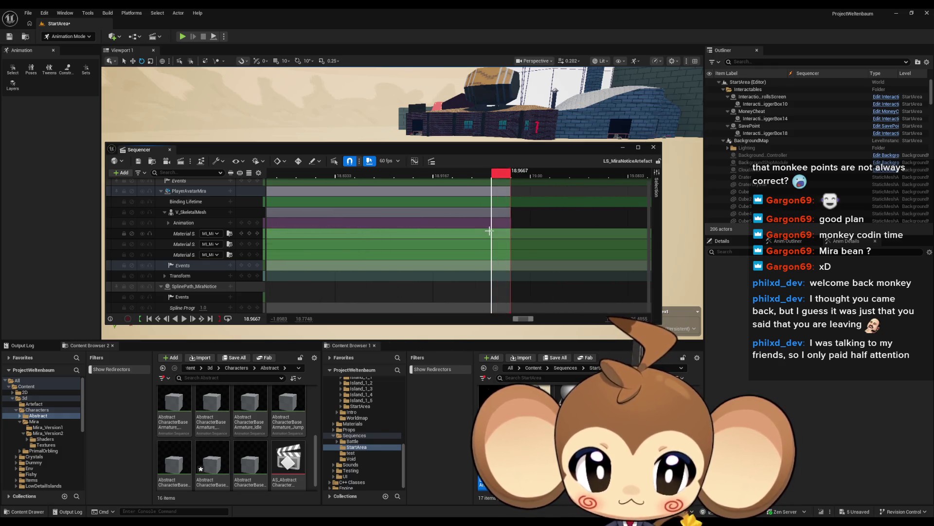
pyautogui.click(534, 177)
pyautogui.press('Return')
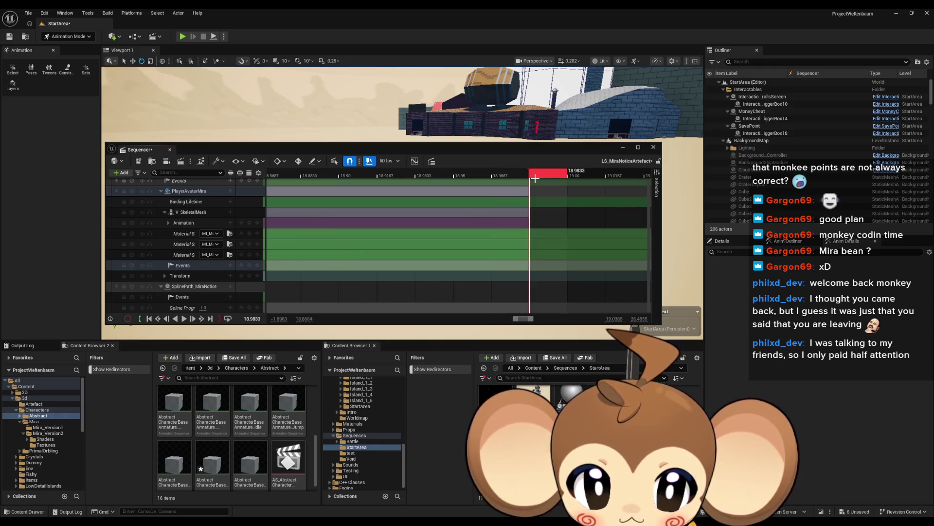
pyautogui.doubleClick(529, 265)
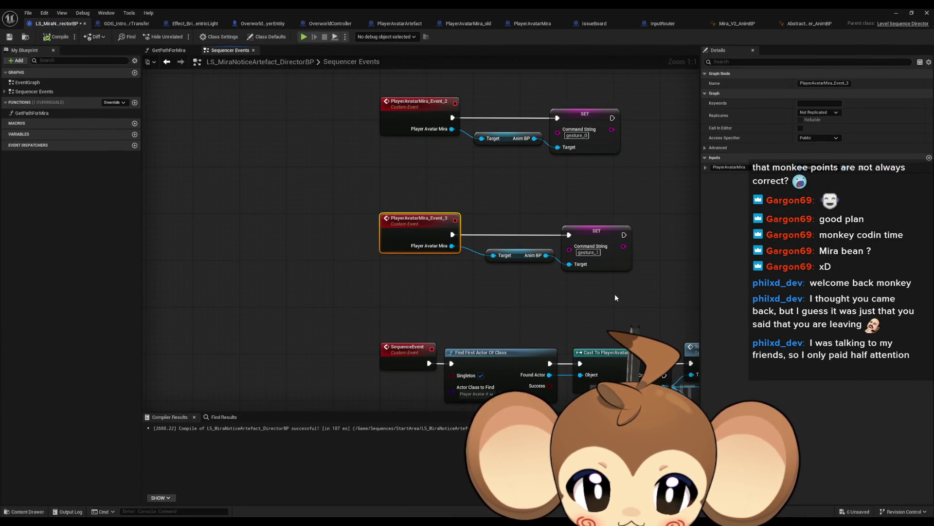
# - Create PlayerAvatarMira_Event_4 and paste the Target and SET Command String nodes beside it
pyautogui.click(168, 63)
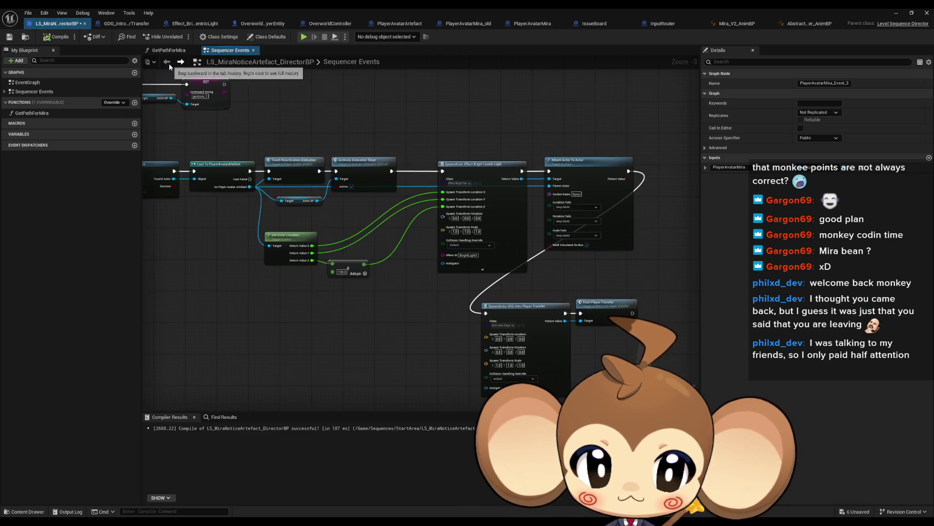
pyautogui.click(182, 64)
pyautogui.doubleClick(273, 7)
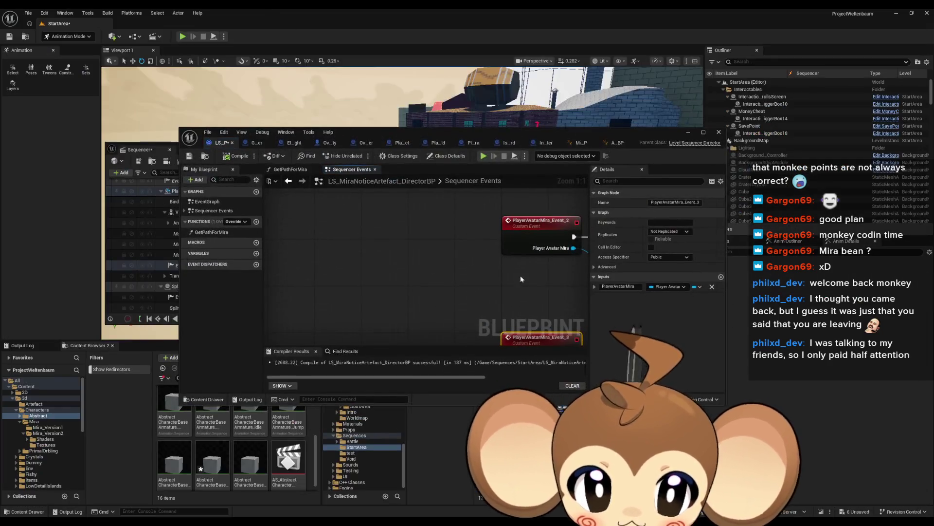
pyautogui.click(141, 149)
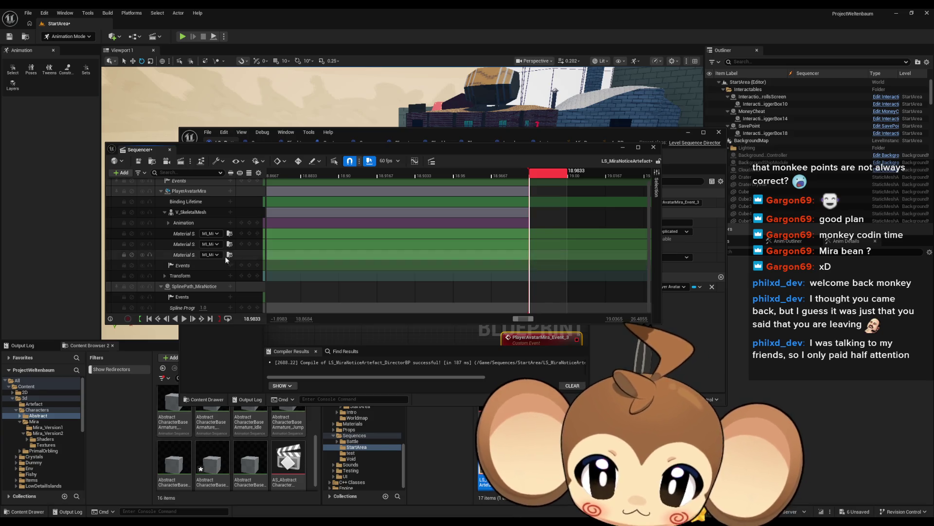
pyautogui.doubleClick(529, 266)
pyautogui.scroll(-5, 453, 274)
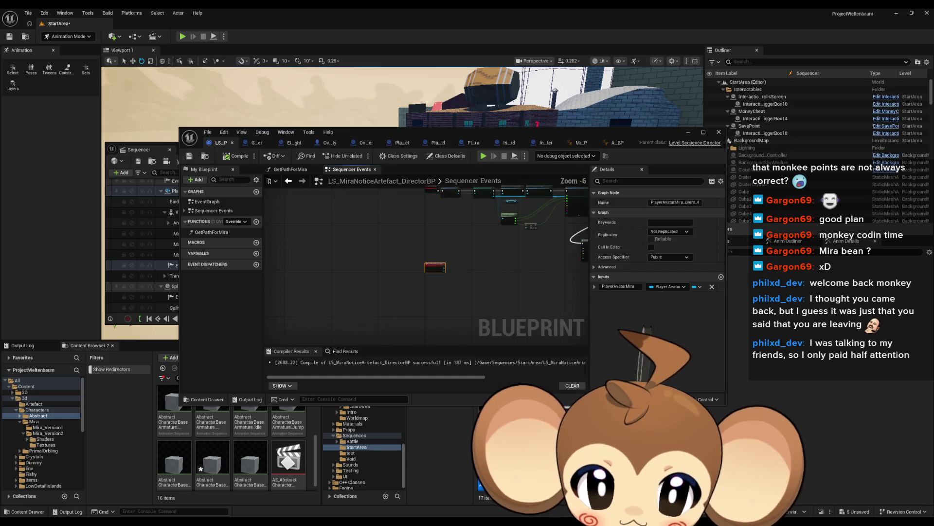
pyautogui.scroll(3, 462, 288)
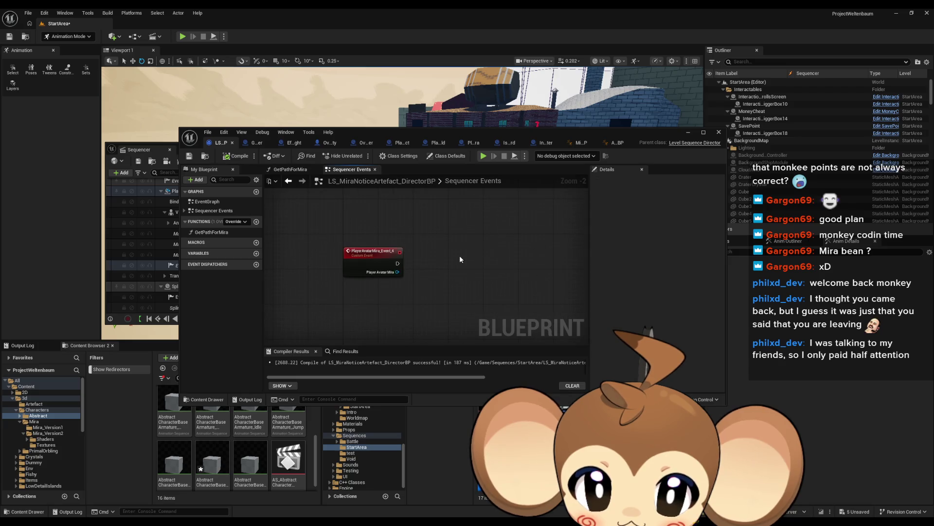
pyautogui.hotkey('ctrl', 'v')
# - Wire PlayerAvatarMira_Event_4 into the SET Command String node for loopgesture1 and compile
pyautogui.doubleClick(516, 283)
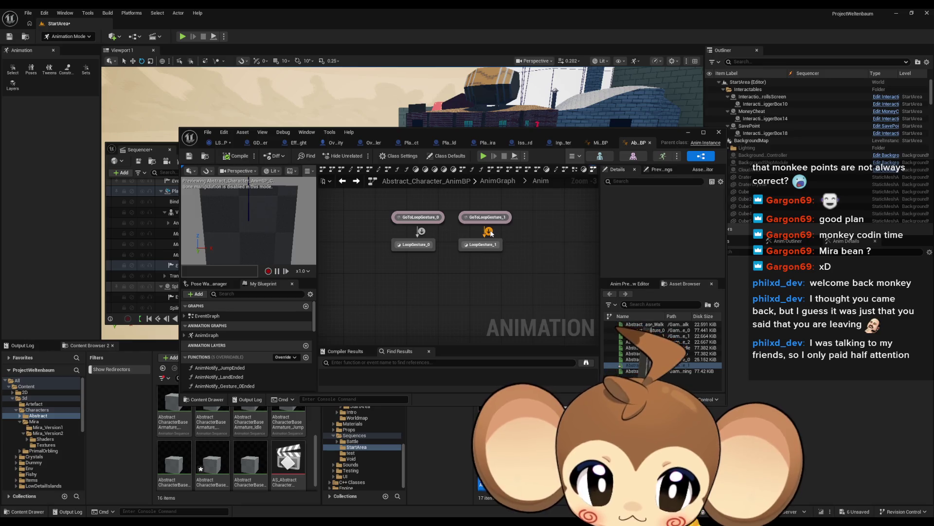
pyautogui.doubleClick(489, 232)
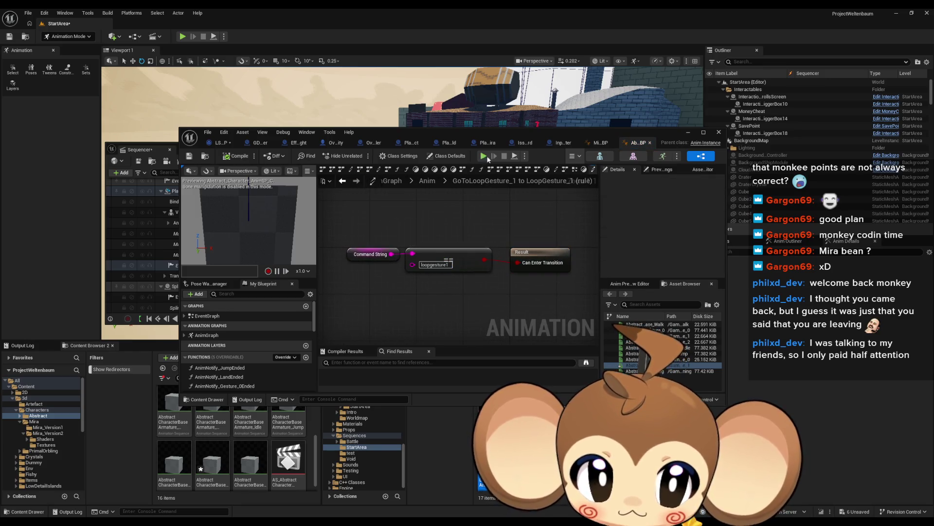
pyautogui.click(140, 149)
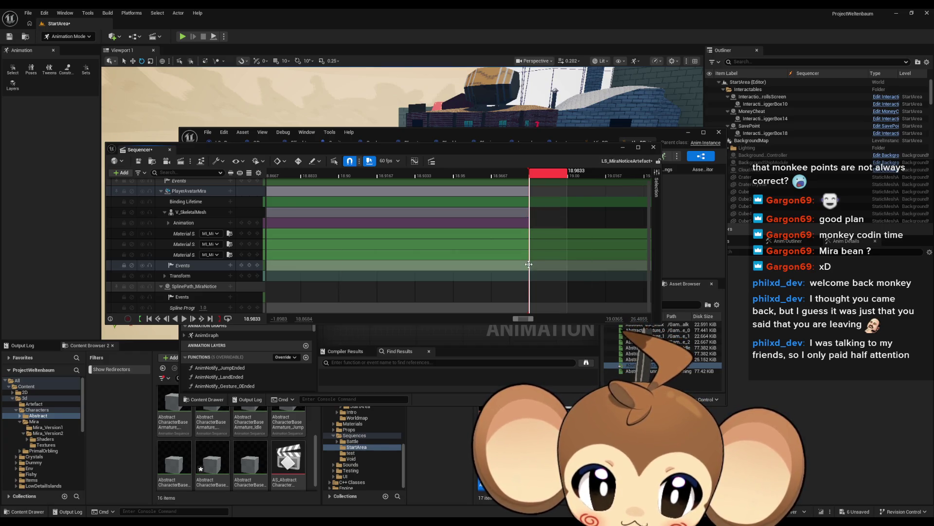
pyautogui.doubleClick(527, 267)
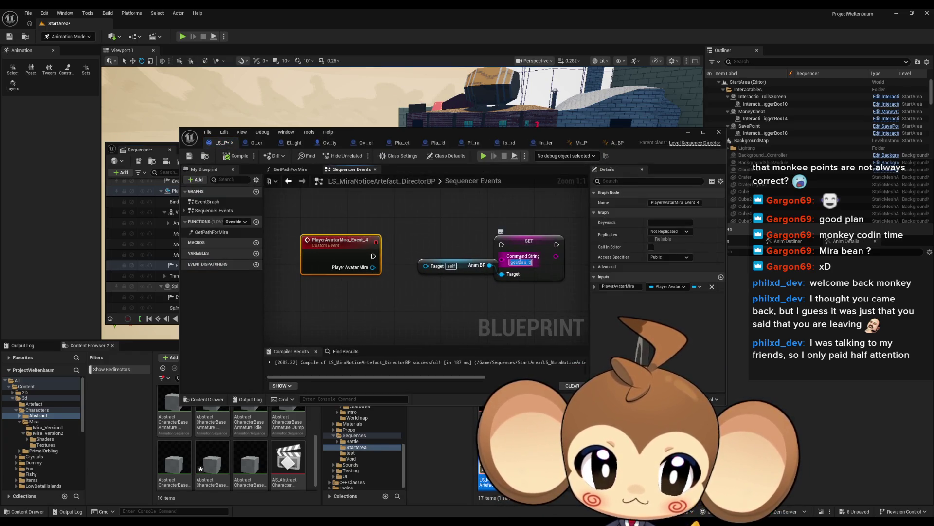
pyautogui.moveTo(373, 256)
pyautogui.mouseDown()
pyautogui.moveTo(502, 245)
pyautogui.moveTo(430, 282)
pyautogui.mouseUp()
pyautogui.moveTo(528, 243); pyautogui.dragTo(492, 255)
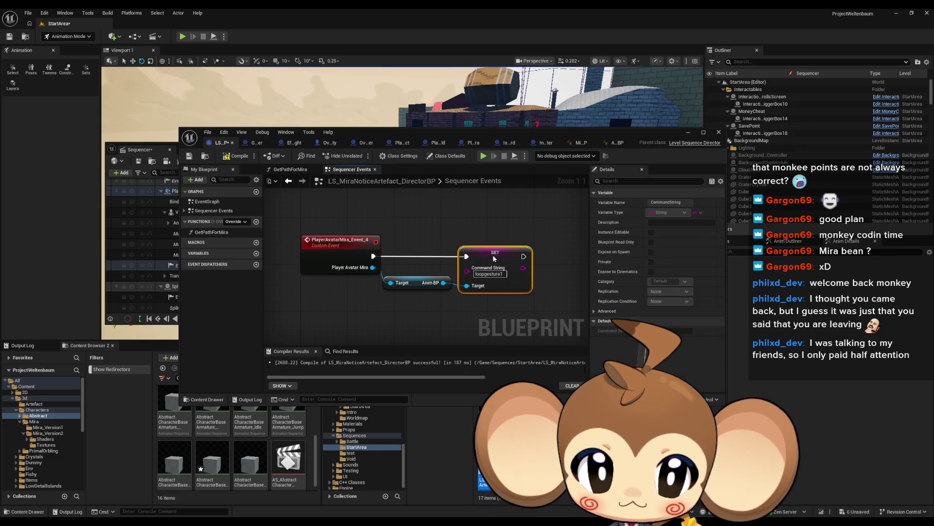
pyautogui.click(498, 215)
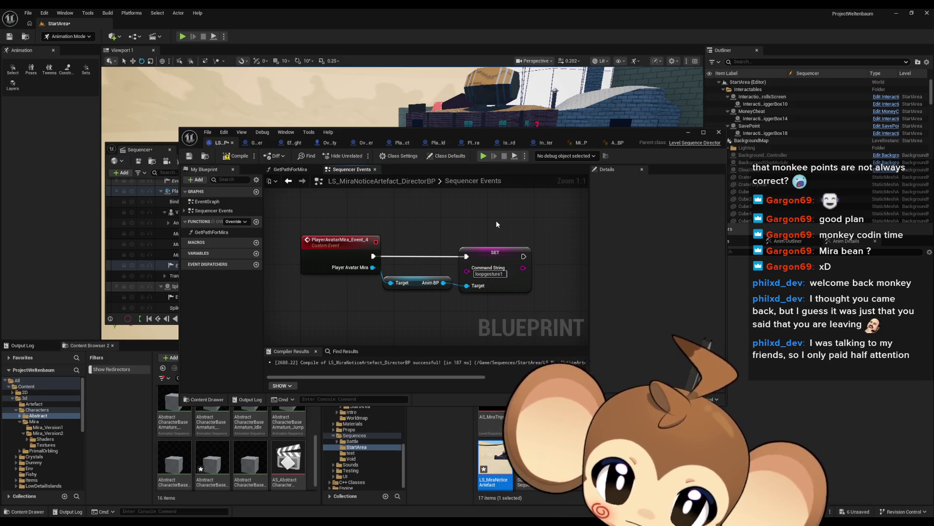
pyautogui.click(237, 156)
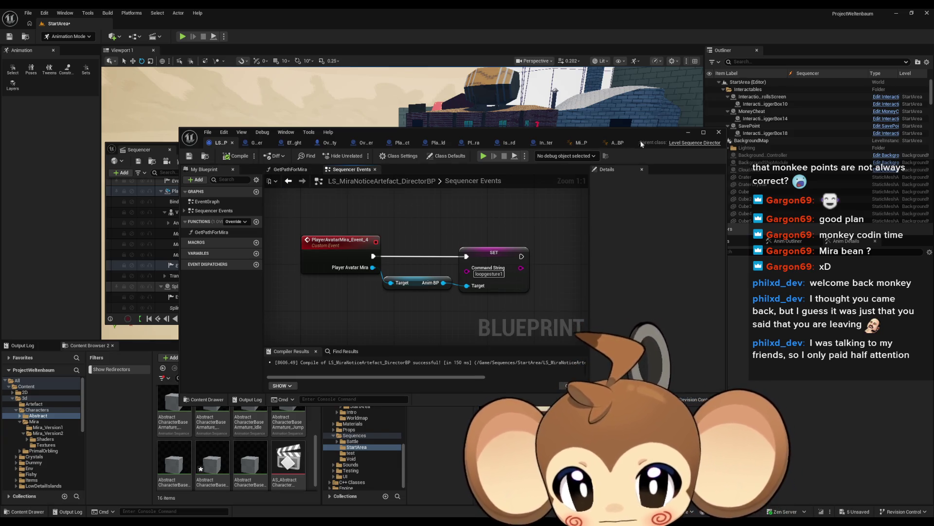
pyautogui.click(686, 138)
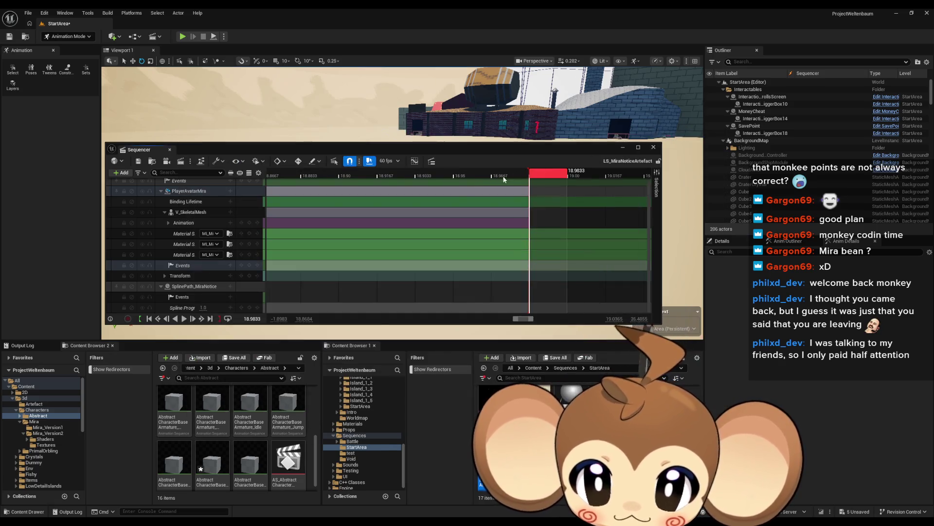
# - Minimize Sequencer and save the current level
pyautogui.click(623, 147)
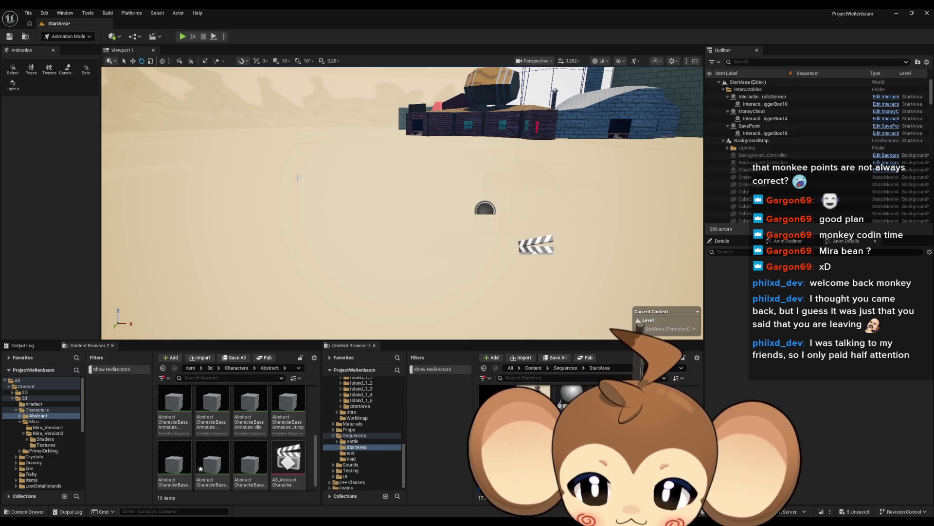
pyautogui.click(28, 12)
pyautogui.click(82, 127)
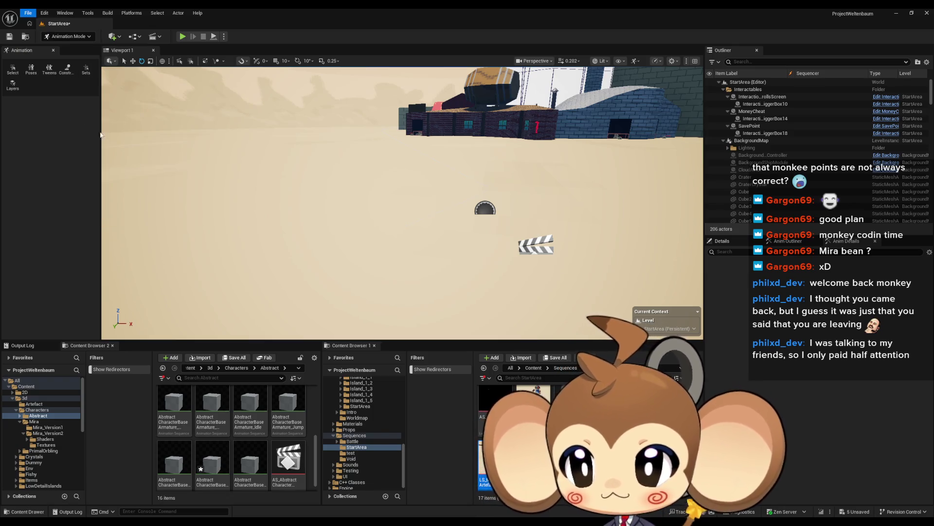
pyautogui.click(534, 368)
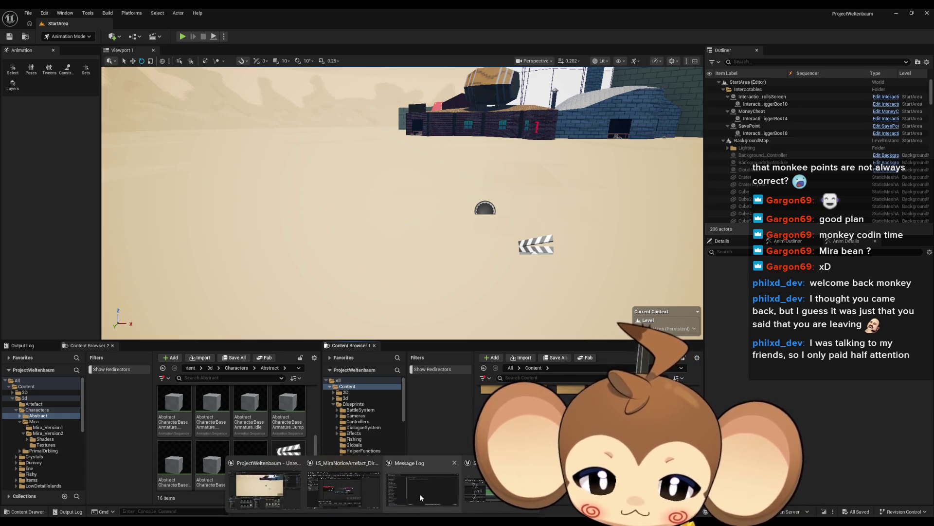
# - Bring the blueprint editor back full screen on the GDG_IntroPlayerTransfer event graph
pyautogui.hotkey('alt', 'Tab')
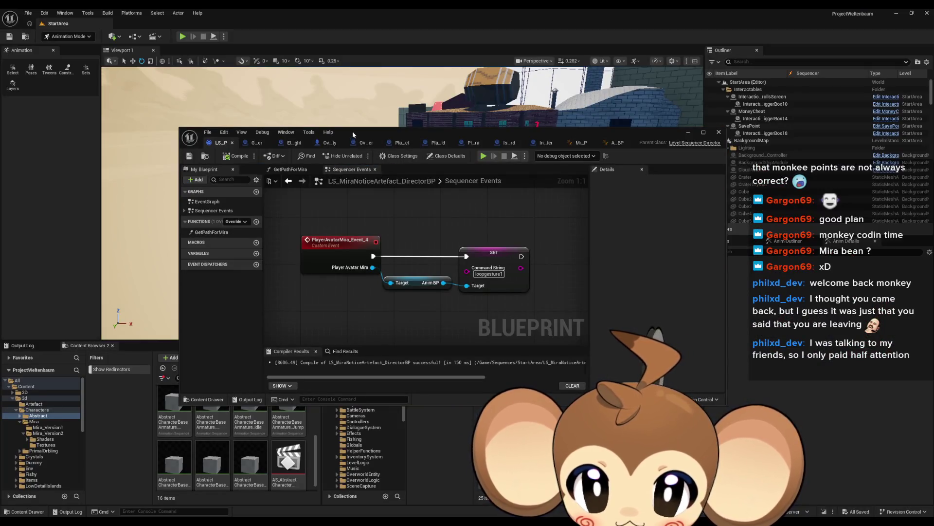
pyautogui.doubleClick(354, 133)
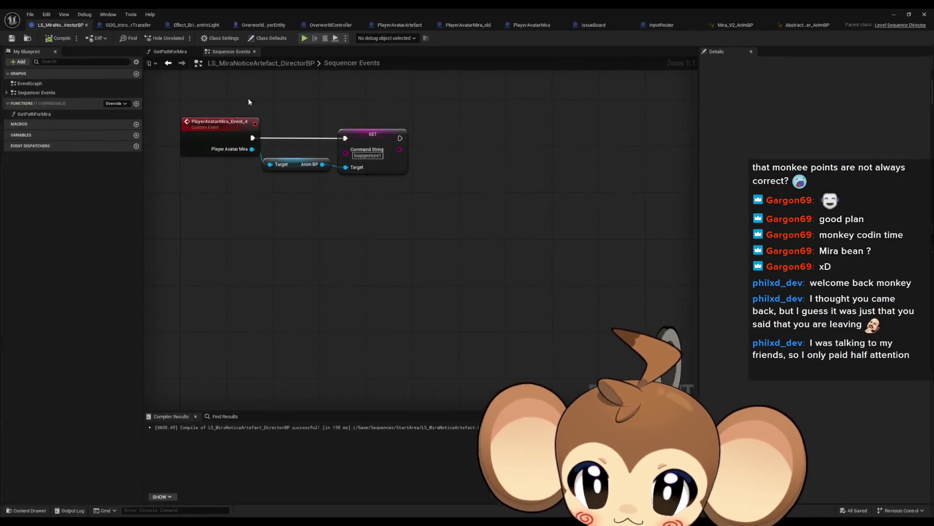
pyautogui.click(117, 25)
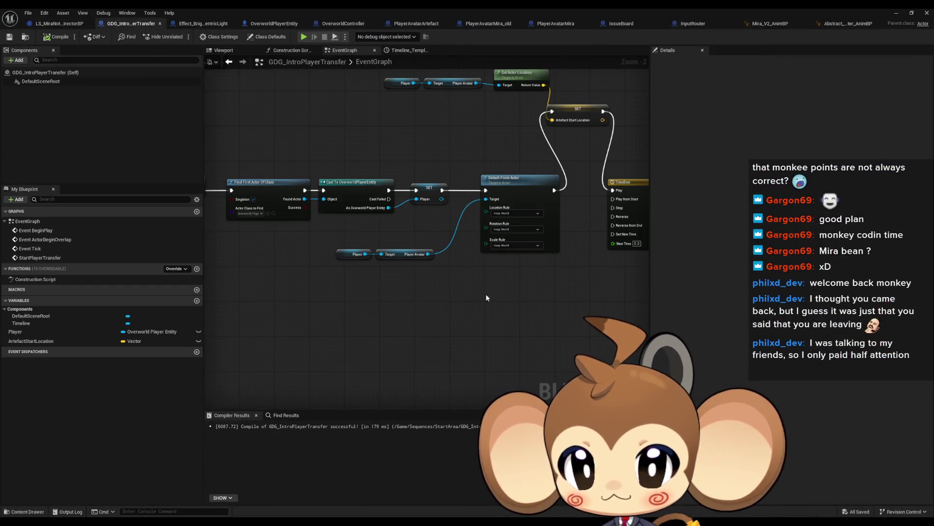
pyautogui.scroll(-5, 539, 308)
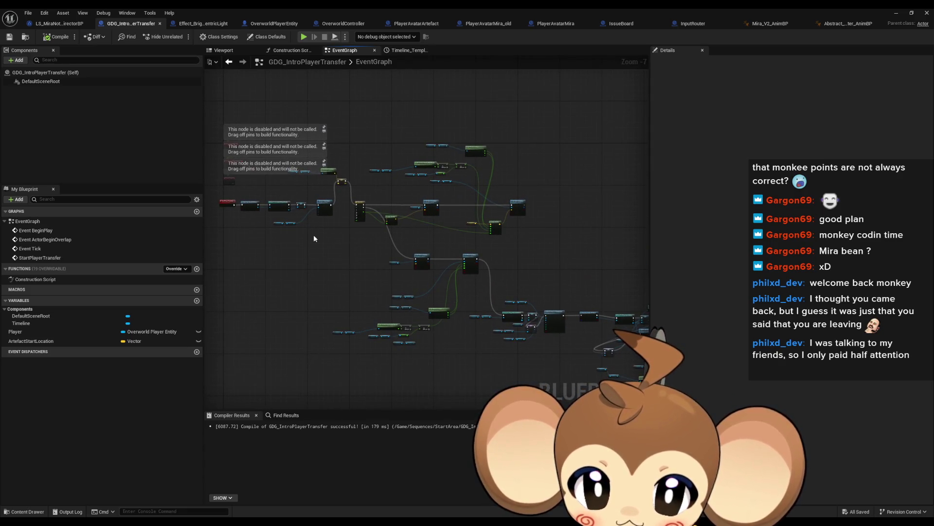
pyautogui.scroll(2, 299, 235)
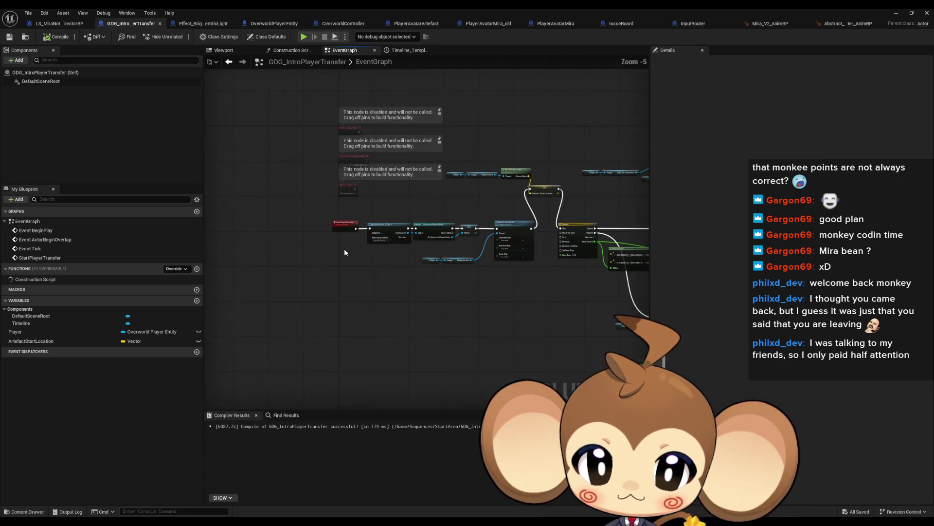
pyautogui.scroll(2, 346, 252)
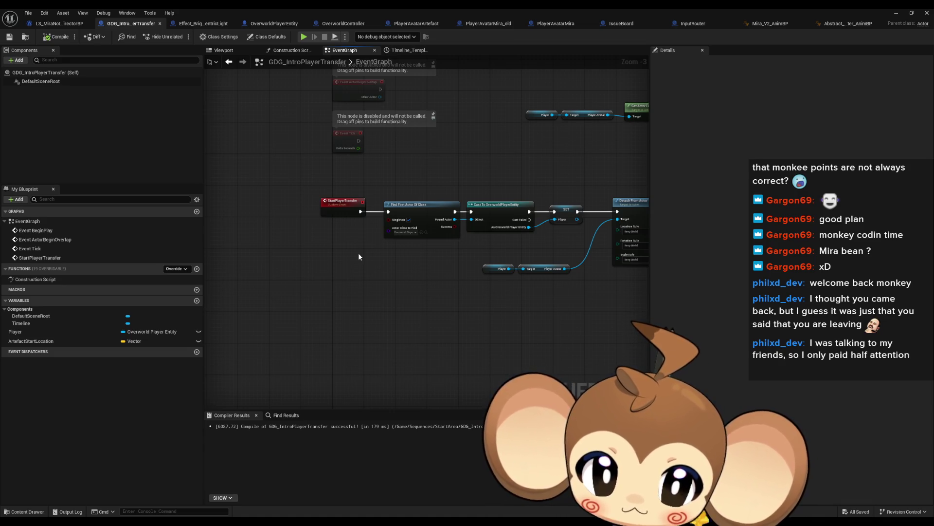
# - Insert a 1.0-second Delay after the StartPlayerTransfer event
pyautogui.moveTo(397, 242)
pyautogui.mouseDown()
pyautogui.moveTo(239, 230)
pyautogui.moveTo(363, 245)
pyautogui.moveTo(343, 262)
pyautogui.mouseUp()
pyautogui.write('delay')
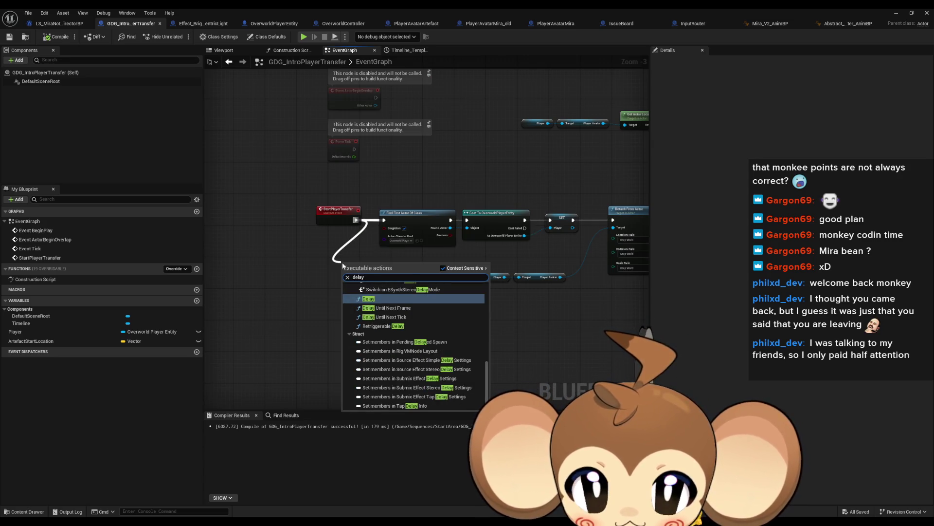
pyautogui.press('Return')
pyautogui.click(364, 280)
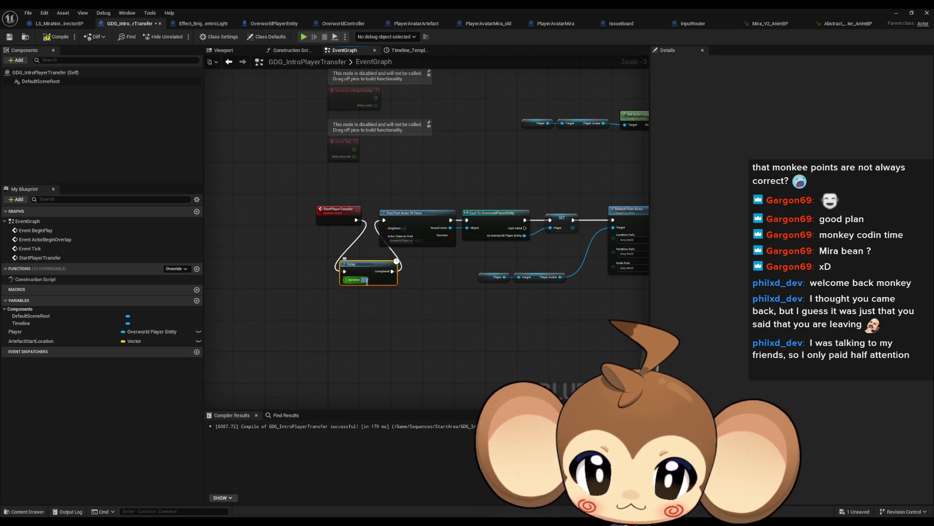
pyautogui.click(422, 317)
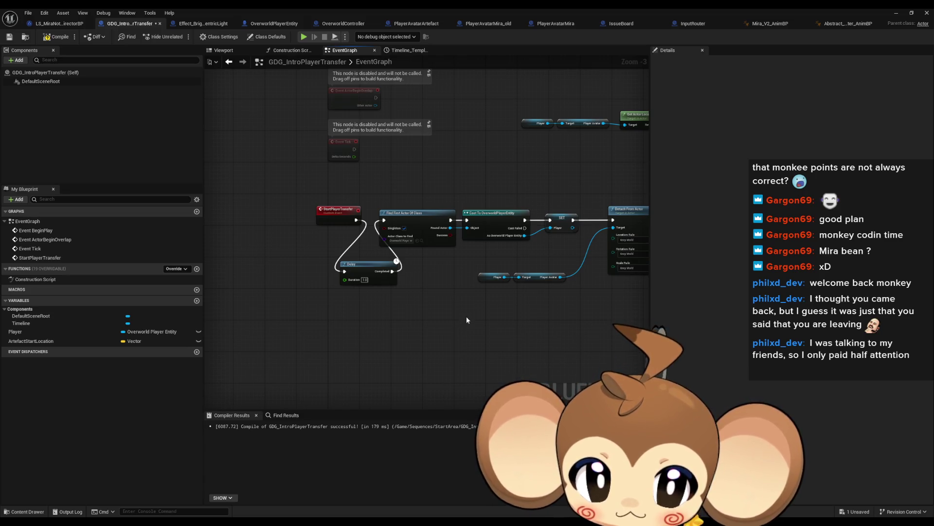
# - Move Destroy Actor and the closing input nodes far right to make room
pyautogui.scroll(-2, 477, 318)
pyautogui.scroll(-1, 477, 317)
pyautogui.moveTo(548, 317)
pyautogui.mouseDown()
pyautogui.moveTo(491, 298)
pyautogui.moveTo(333, 207)
pyautogui.moveTo(301, 200)
pyautogui.mouseUp()
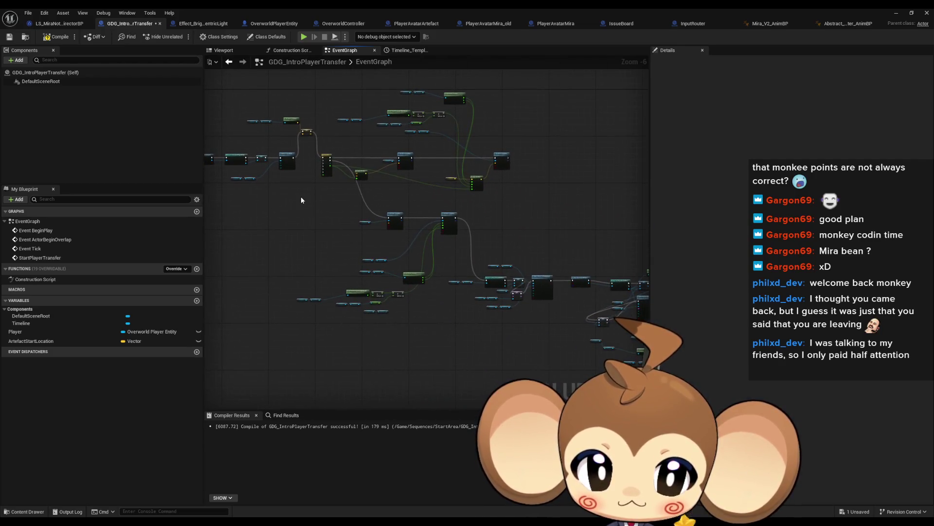
pyautogui.scroll(3, 500, 247)
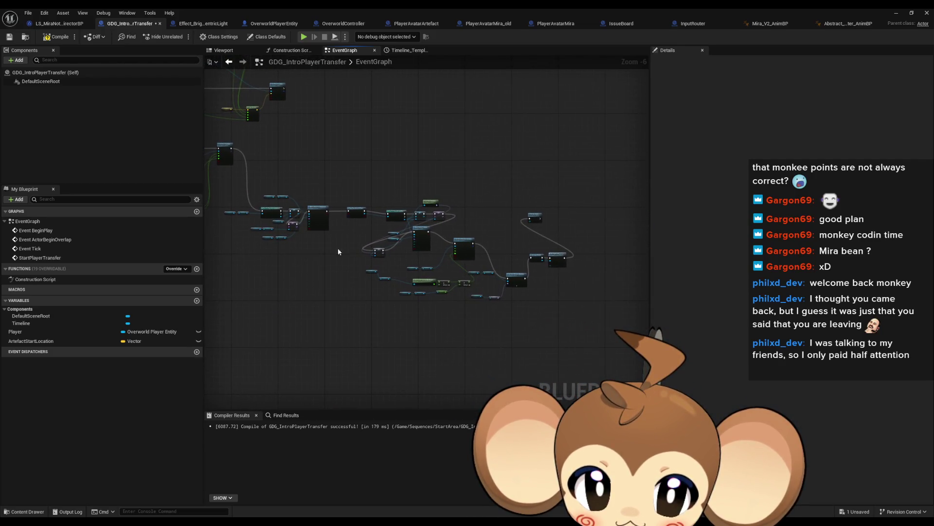
pyautogui.moveTo(500, 247); pyautogui.dragTo(246, 194)
pyautogui.moveTo(343, 116)
pyautogui.mouseDown()
pyautogui.moveTo(361, 125)
pyautogui.moveTo(419, 221)
pyautogui.moveTo(473, 221)
pyautogui.mouseUp()
pyautogui.keyDown('ctrl'); pyautogui.click(413, 231); pyautogui.keyUp('ctrl')
pyautogui.keyDown('ctrl'); pyautogui.click(350, 225); pyautogui.keyUp('ctrl')
pyautogui.moveTo(351, 226); pyautogui.dragTo(538, 228)
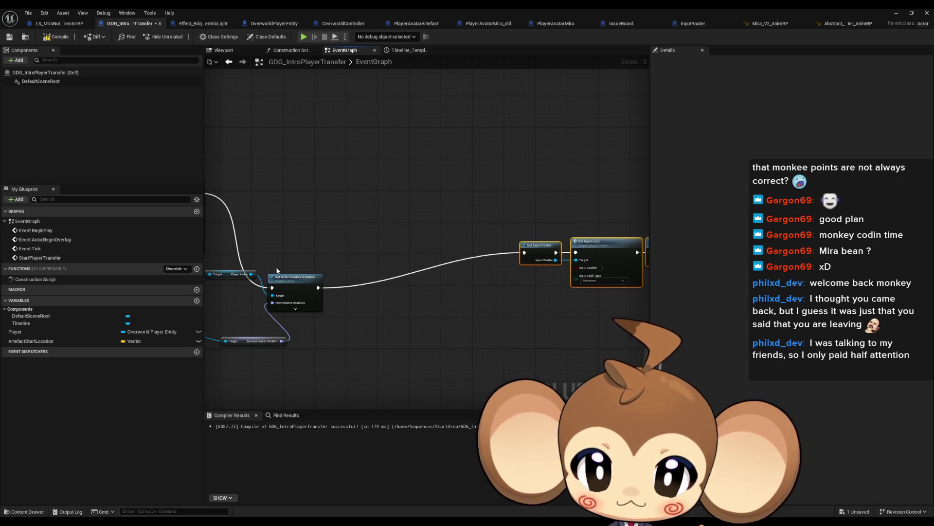
pyautogui.moveTo(259, 262); pyautogui.dragTo(465, 262)
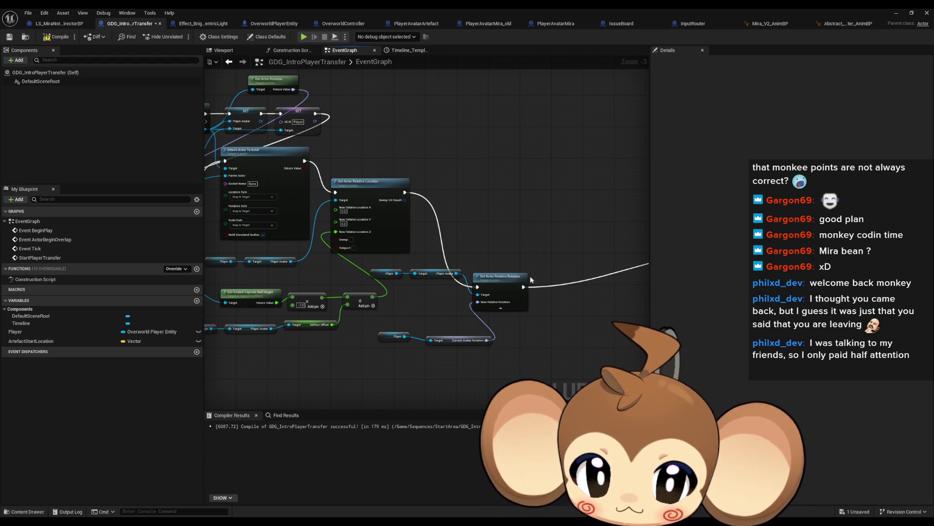
pyautogui.moveTo(536, 290)
pyautogui.mouseDown()
pyautogui.moveTo(431, 276)
pyautogui.moveTo(453, 276)
pyautogui.mouseUp()
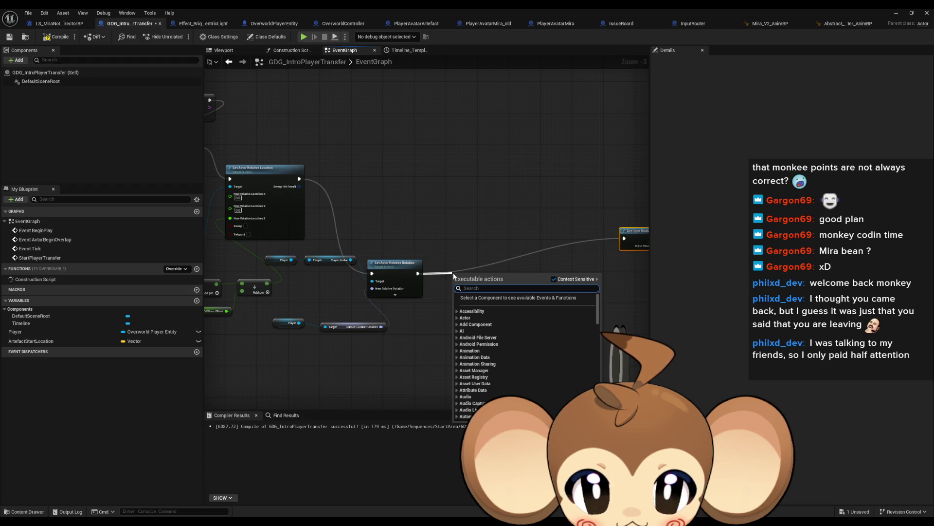
# - Add a Delay with duration 1 after Set Actor Relative Rotation and align it in line
pyautogui.write('delay')
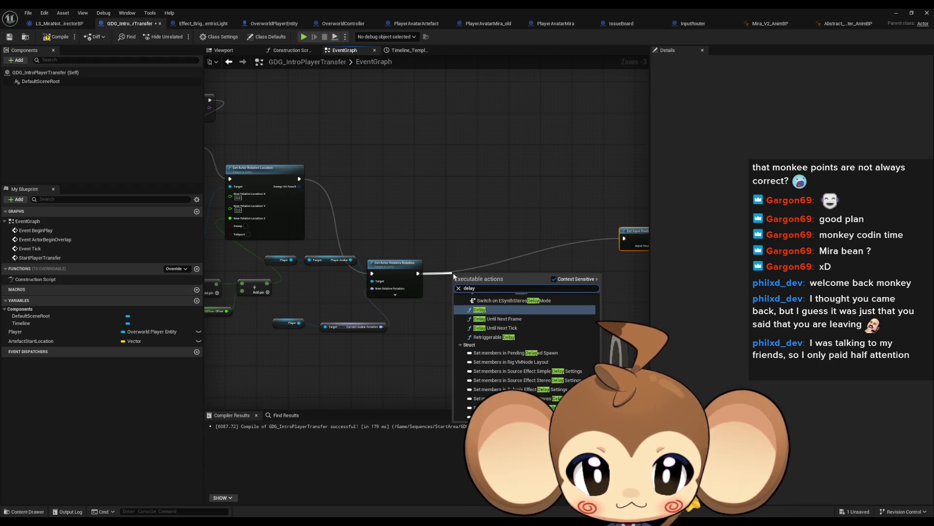
pyautogui.press('Return')
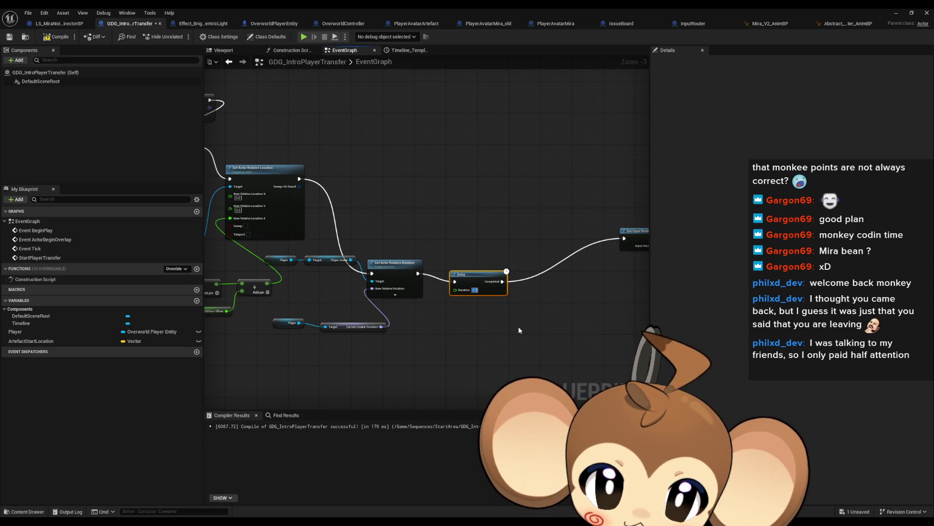
pyautogui.write('1')
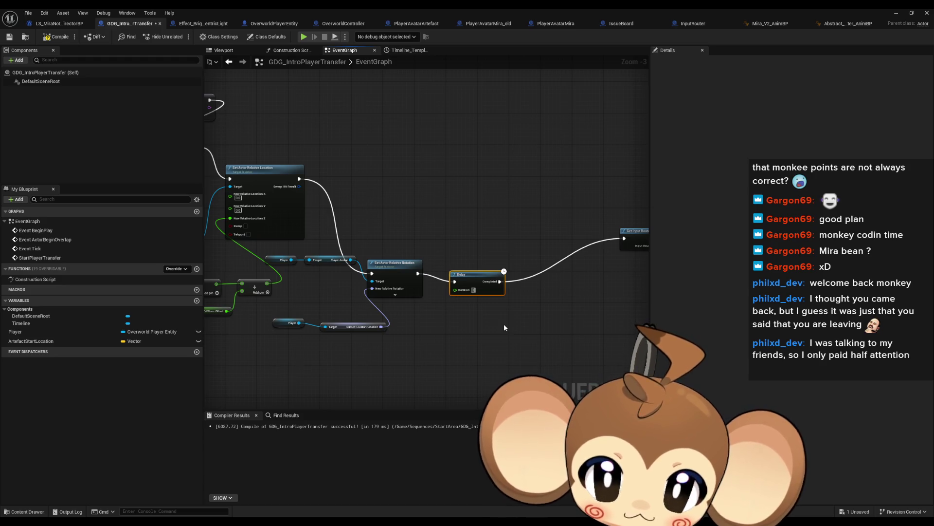
pyautogui.click(503, 324)
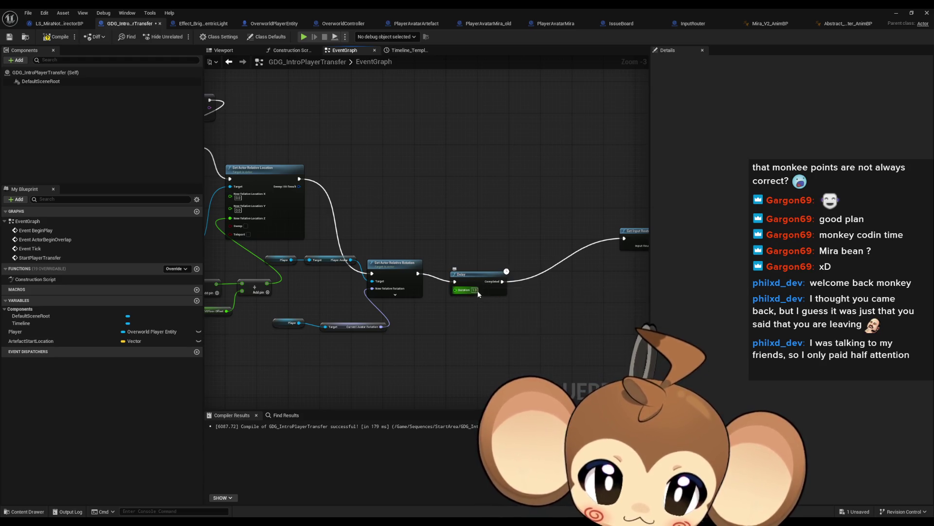
pyautogui.moveTo(469, 274); pyautogui.dragTo(457, 270)
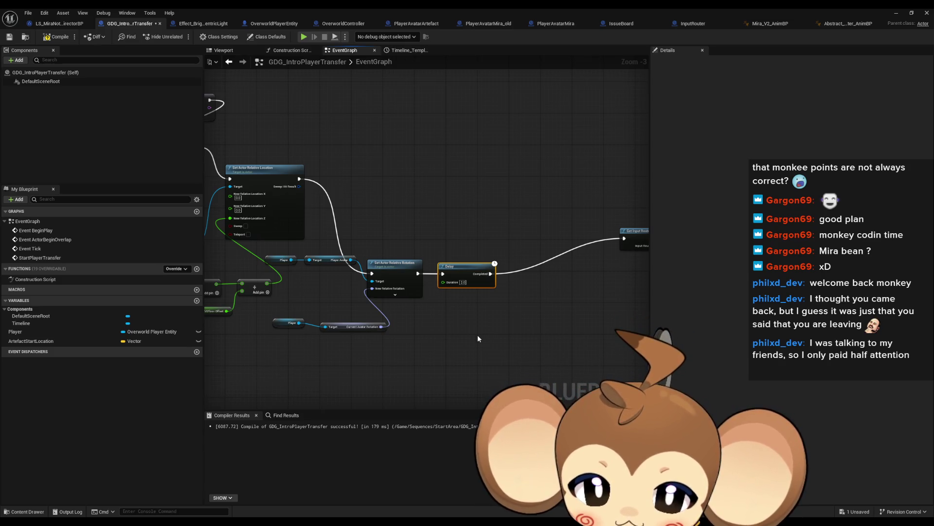
pyautogui.scroll(-1, 422, 297)
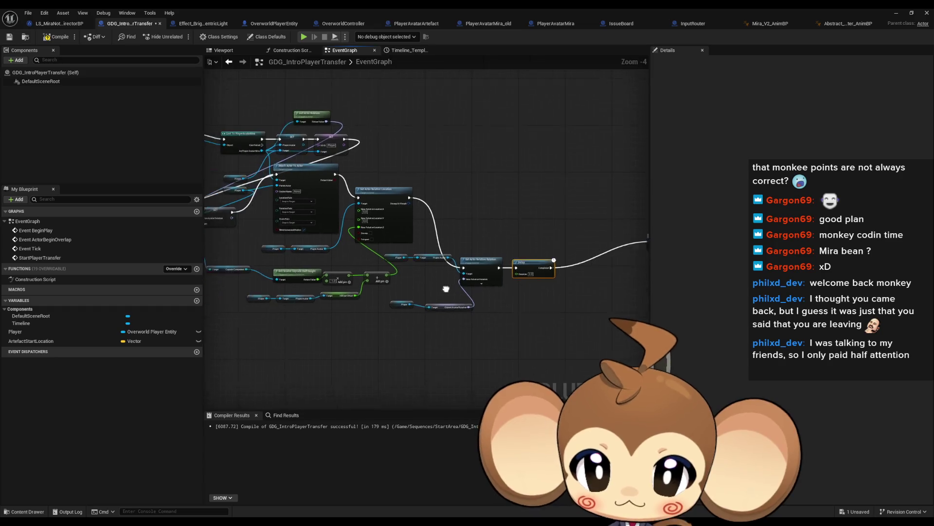
# - Review the transfer chain around the new Delay, then view LS_MiraNoticeArtefact_DirectorBP's Sequencer Events
pyautogui.scroll(1, 331, 273)
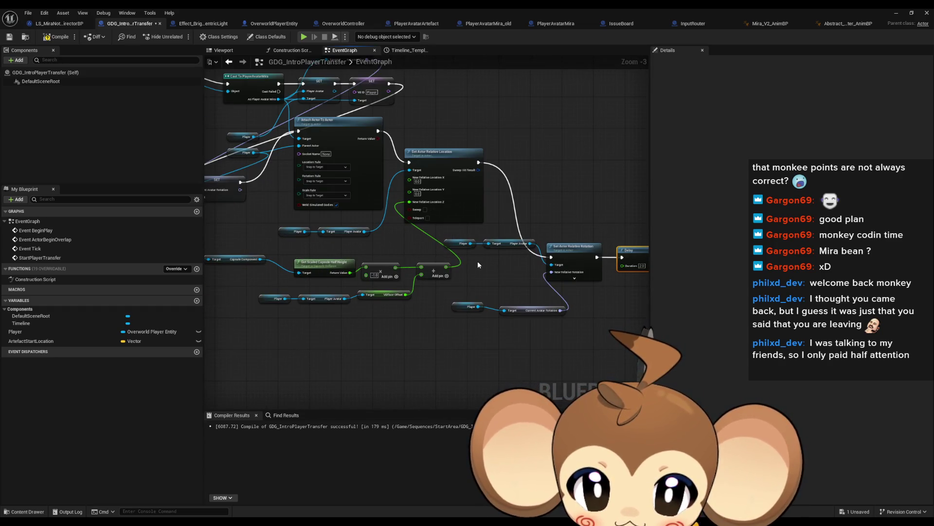
pyautogui.scroll(-1, 472, 260)
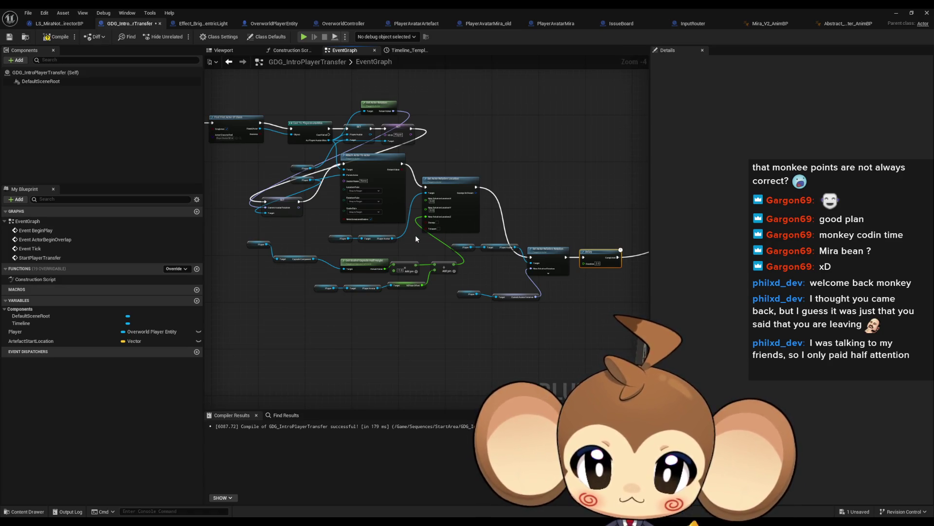
pyautogui.moveTo(332, 245)
pyautogui.mouseDown()
pyautogui.moveTo(407, 258)
pyautogui.moveTo(586, 358)
pyautogui.mouseUp()
pyautogui.moveTo(487, 350); pyautogui.dragTo(585, 351)
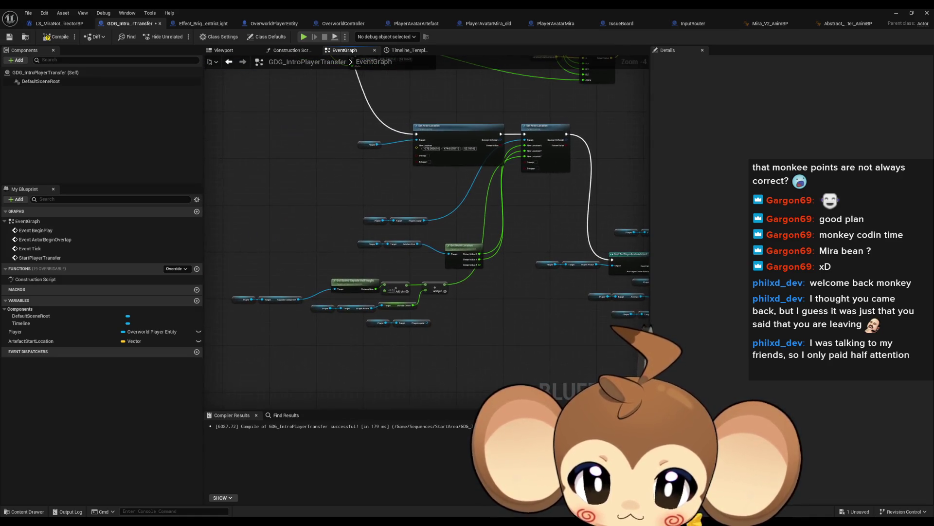
pyautogui.scroll(-3, 460, 296)
pyautogui.scroll(3, 428, 280)
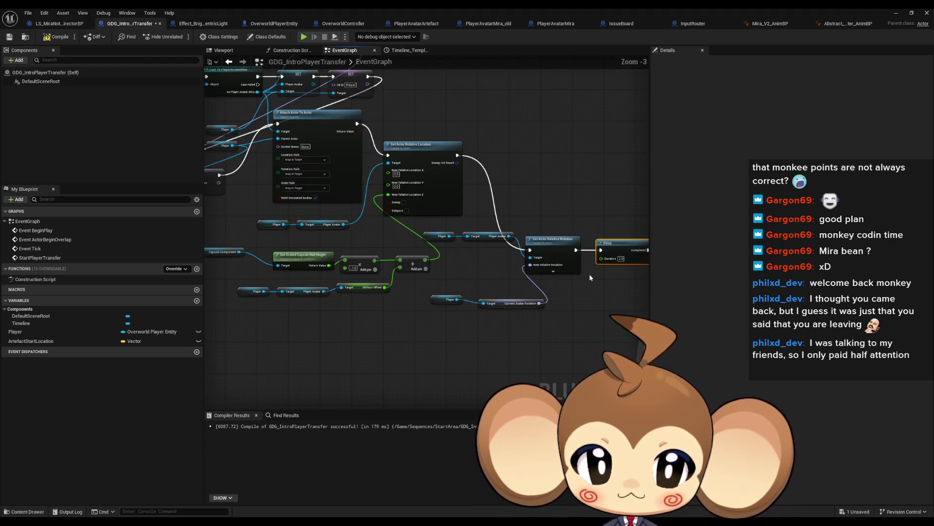
pyautogui.scroll(1, 610, 277)
pyautogui.moveTo(610, 276); pyautogui.dragTo(460, 267)
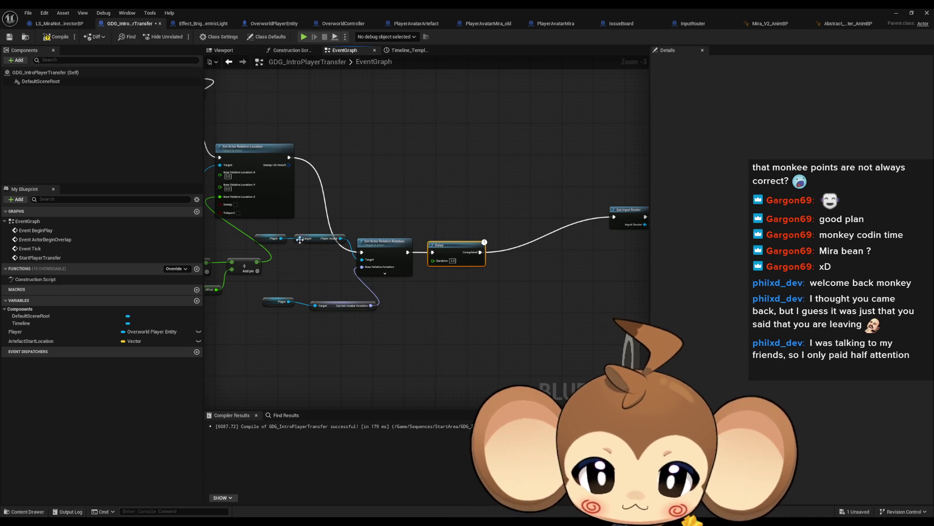
pyautogui.scroll(2, 345, 264)
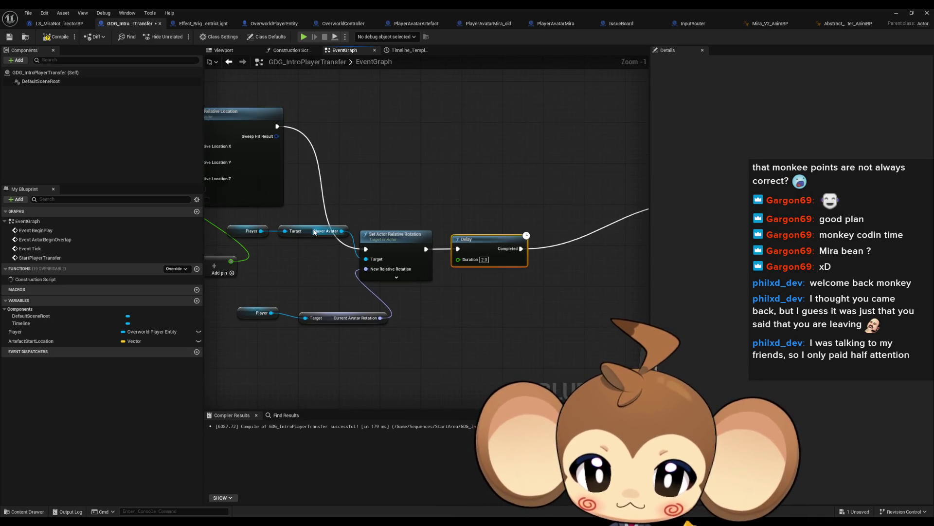
pyautogui.click(57, 23)
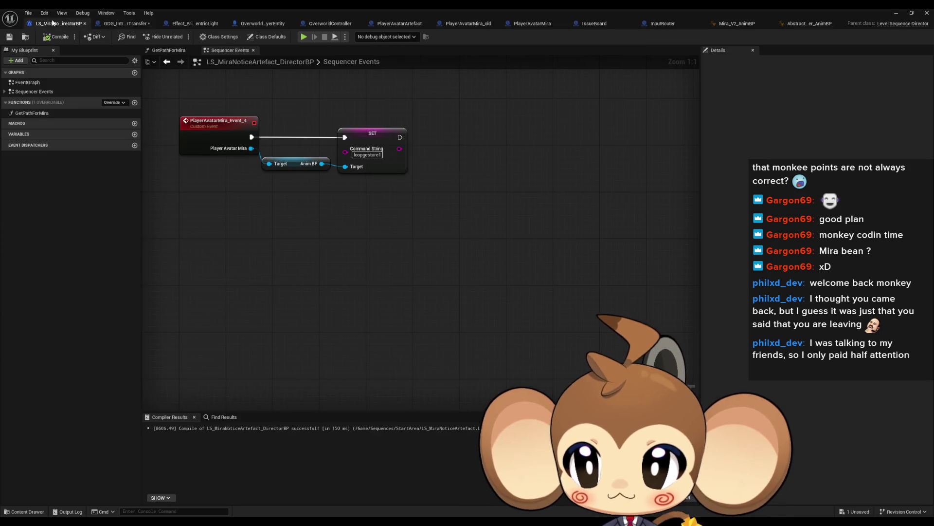
# - Duplicate the Player and Player Avatar nodes and add a Get Anim BP node from them
pyautogui.click(109, 24)
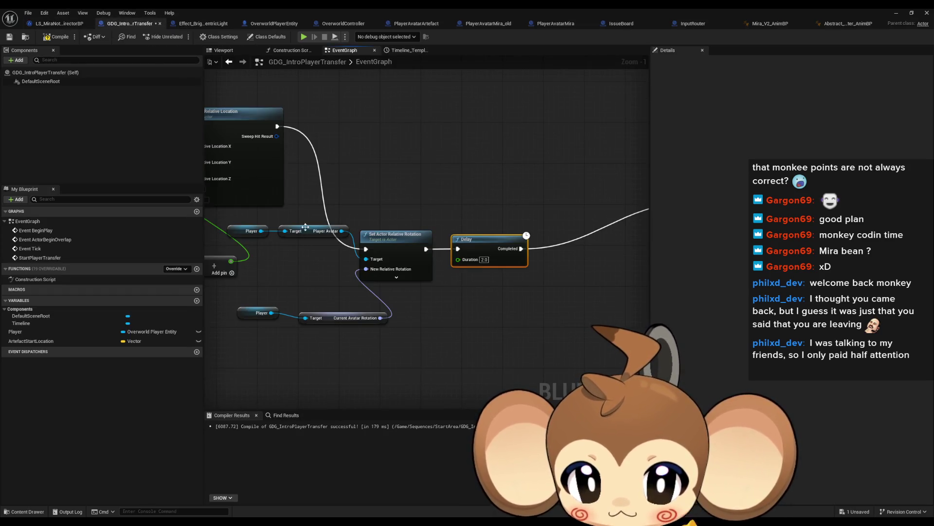
pyautogui.moveTo(352, 223); pyautogui.dragTo(224, 240)
pyautogui.hotkey('ctrl', 'c')
pyautogui.hotkey('ctrl', 'v')
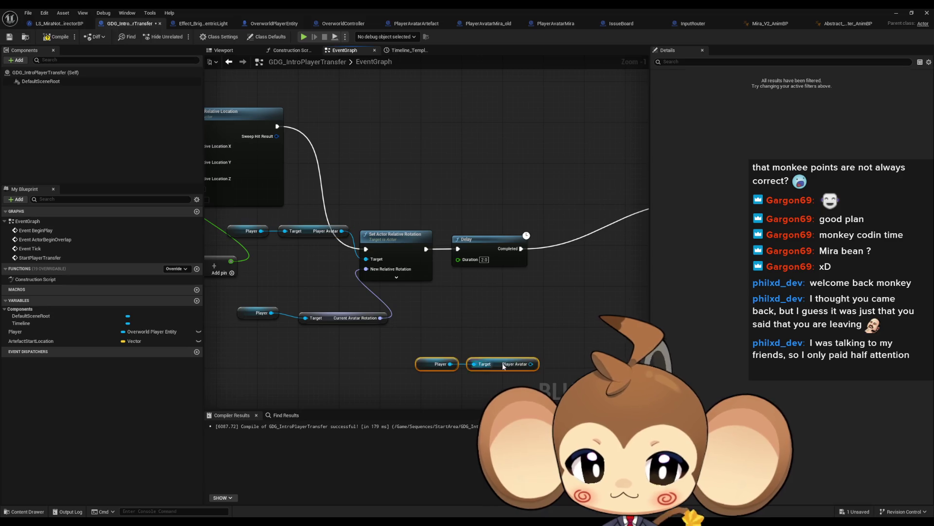
pyautogui.moveTo(531, 364); pyautogui.dragTo(539, 335)
pyautogui.write('anim bp ge')
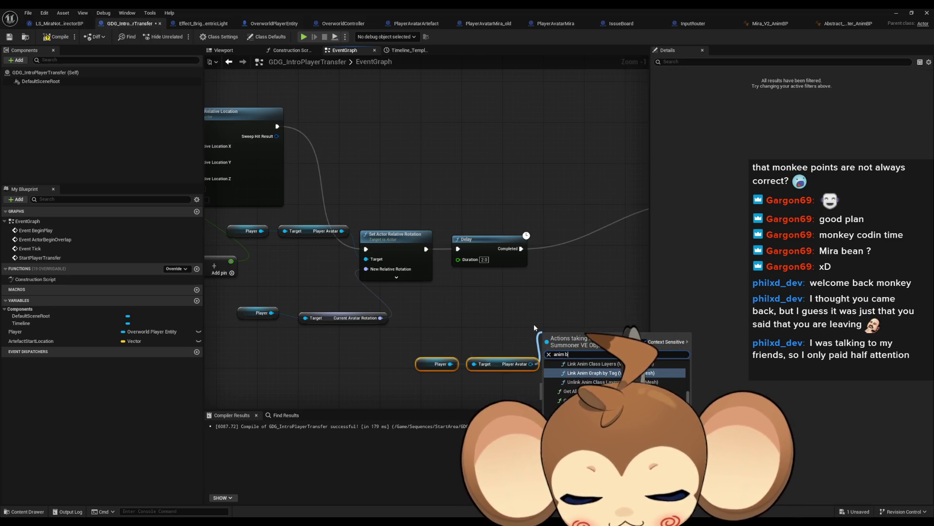
pyautogui.press('Return')
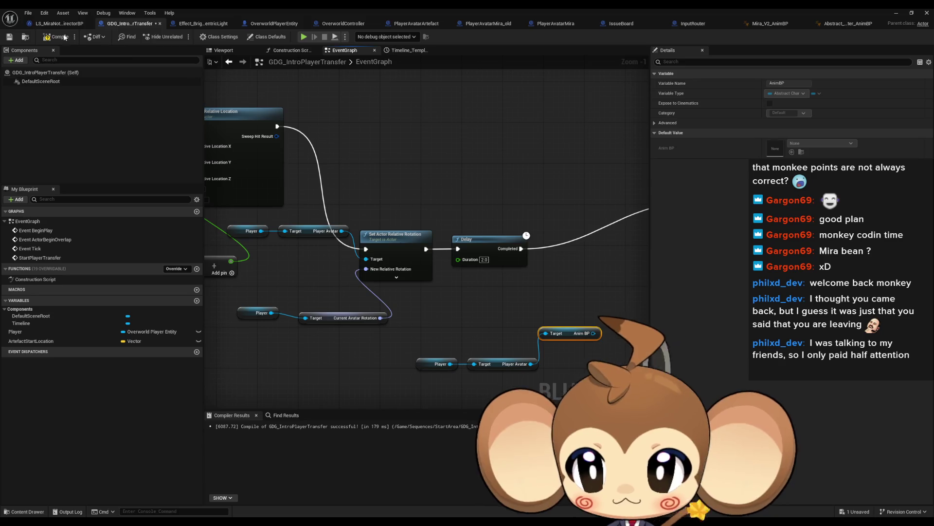
# - Paste the director's SET Command String node with value 'idle', wired Delay → SET → Get Input Router
pyautogui.click(48, 25)
pyautogui.click(373, 141)
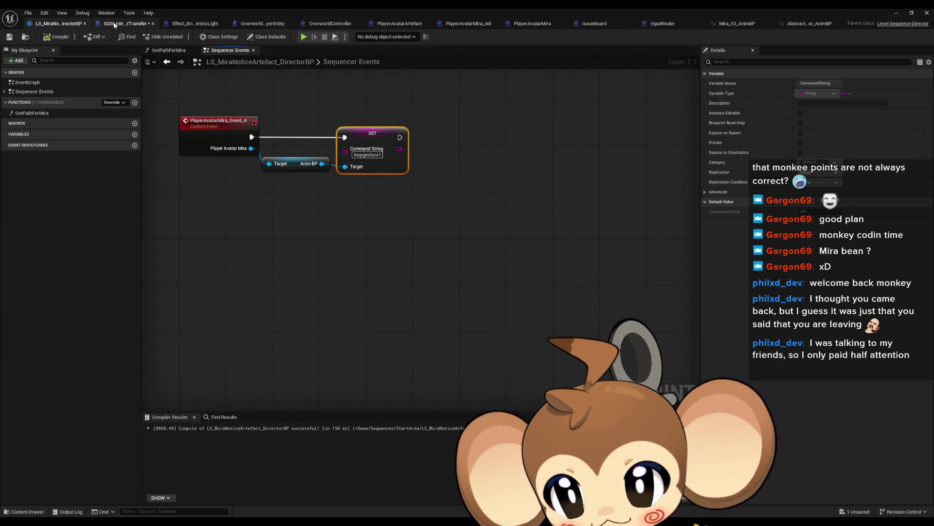
pyautogui.click(125, 23)
pyautogui.moveTo(578, 241); pyautogui.dragTo(462, 219)
pyautogui.hotkey('ctrl', 'v')
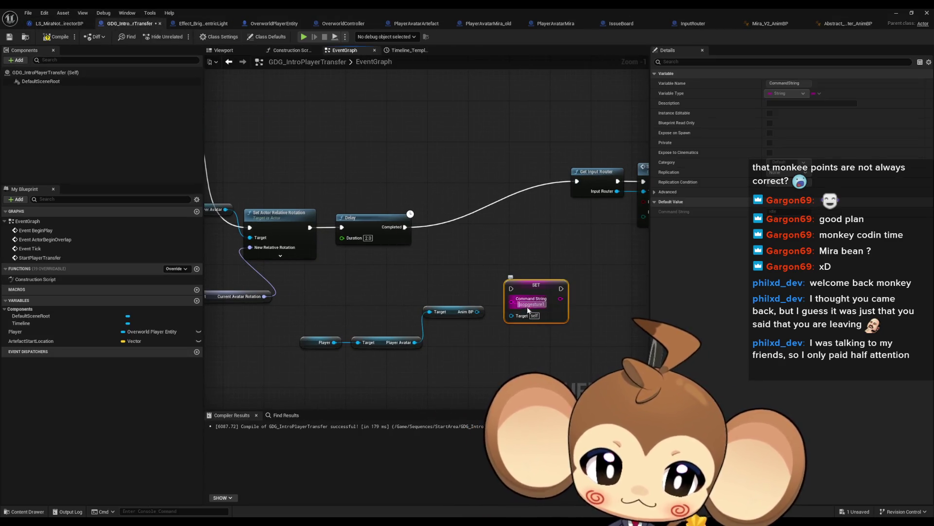
pyautogui.write('idle')
pyautogui.press('Return')
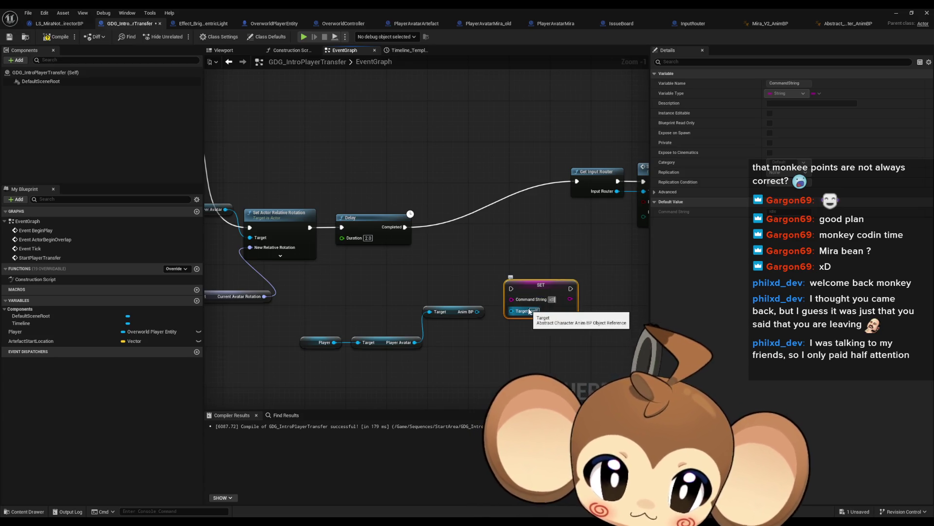
pyautogui.moveTo(511, 310); pyautogui.dragTo(477, 311)
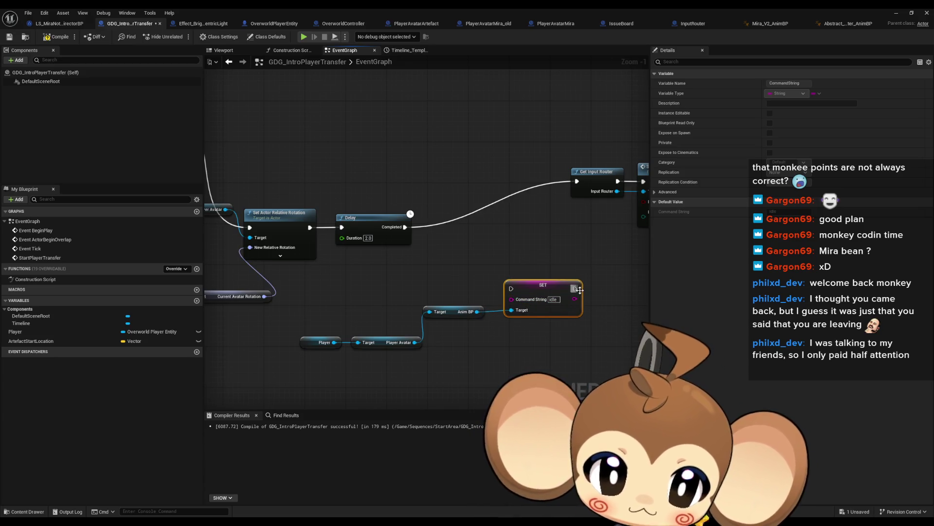
pyautogui.moveTo(575, 288); pyautogui.dragTo(577, 181)
pyautogui.moveTo(405, 226); pyautogui.dragTo(520, 298)
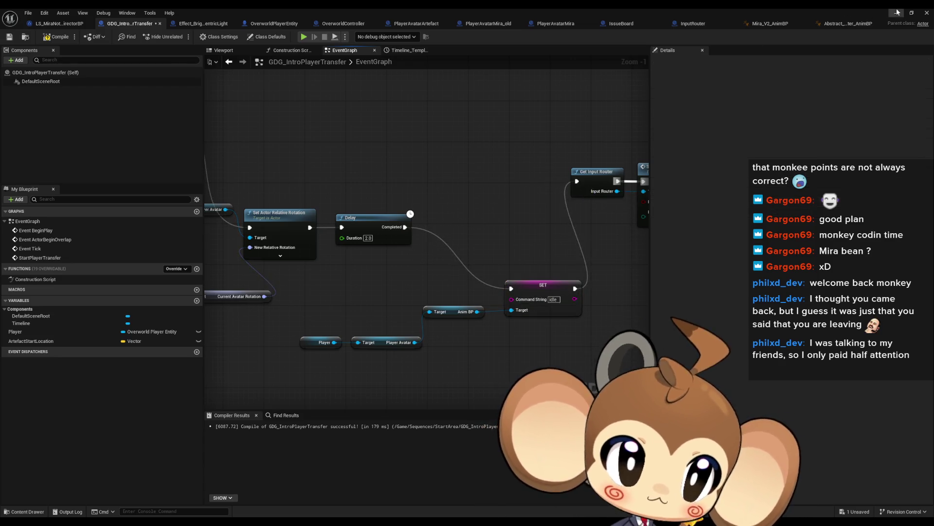
# - Show the Output Log, save GDG_IntroPlayerTransfer via Save Selected, and launch Play-In-Editor
pyautogui.hotkey('alt', 'Tab')
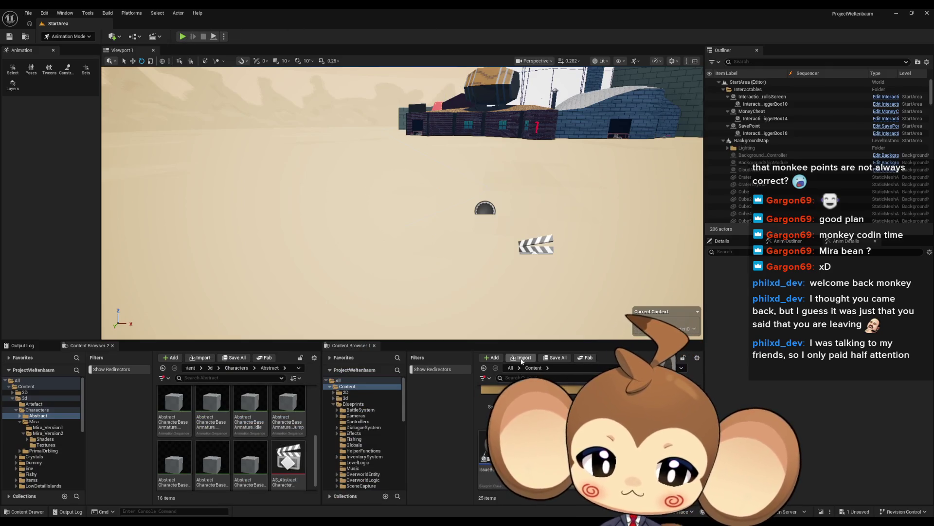
pyautogui.click(34, 348)
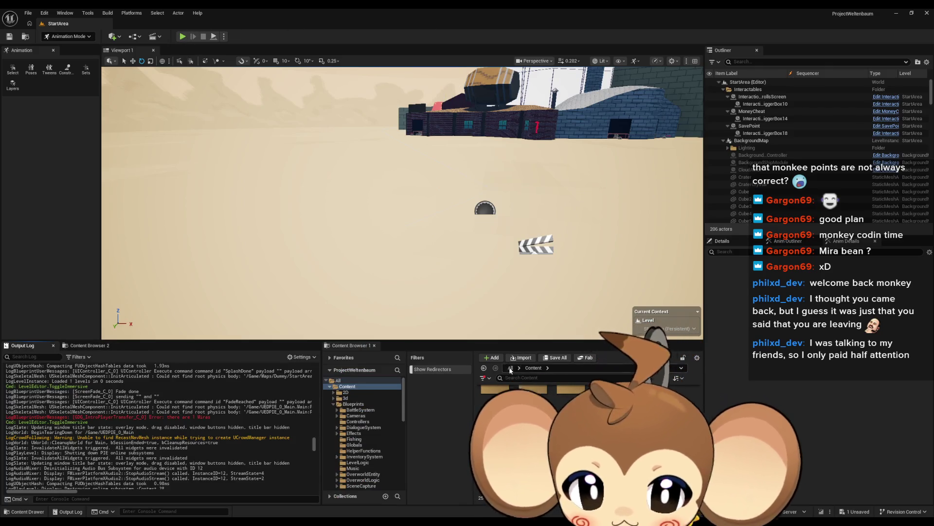
pyautogui.hotkey('ctrl', 's')
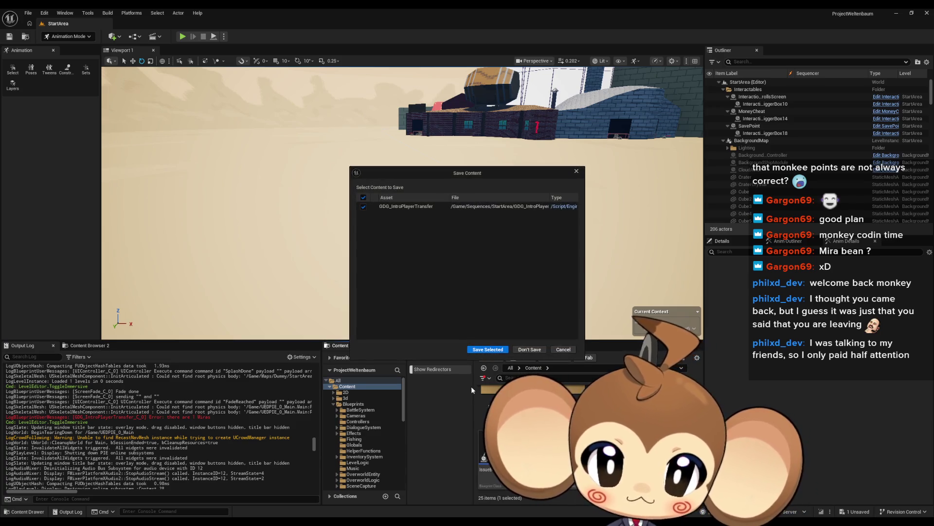
pyautogui.click(488, 350)
pyautogui.click(182, 37)
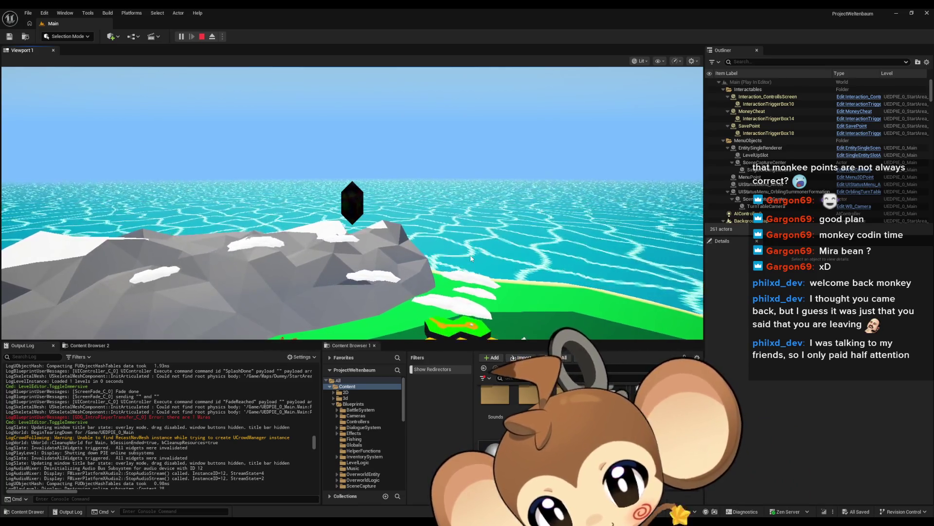
# - Clear the Output Log, watch the intro until Mira reaches the desert, then stop playing
pyautogui.rightClick(145, 410)
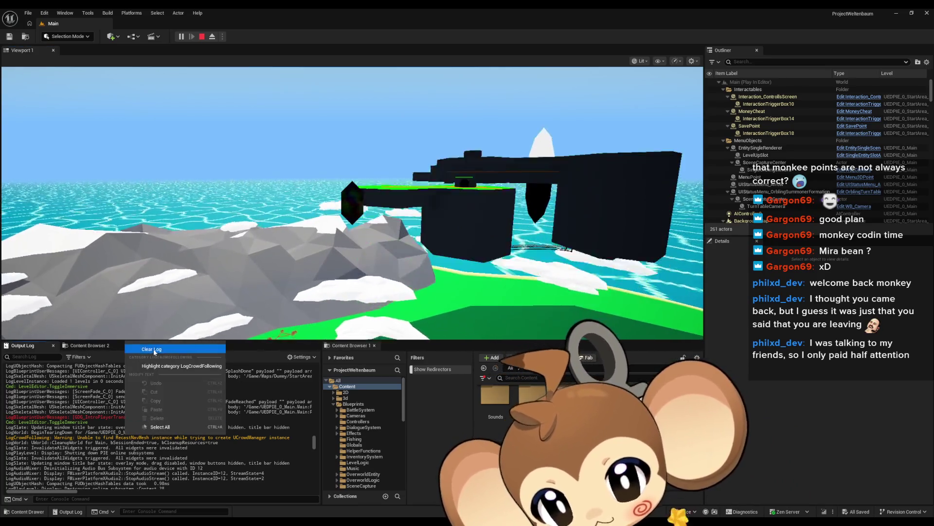
pyautogui.click(199, 434)
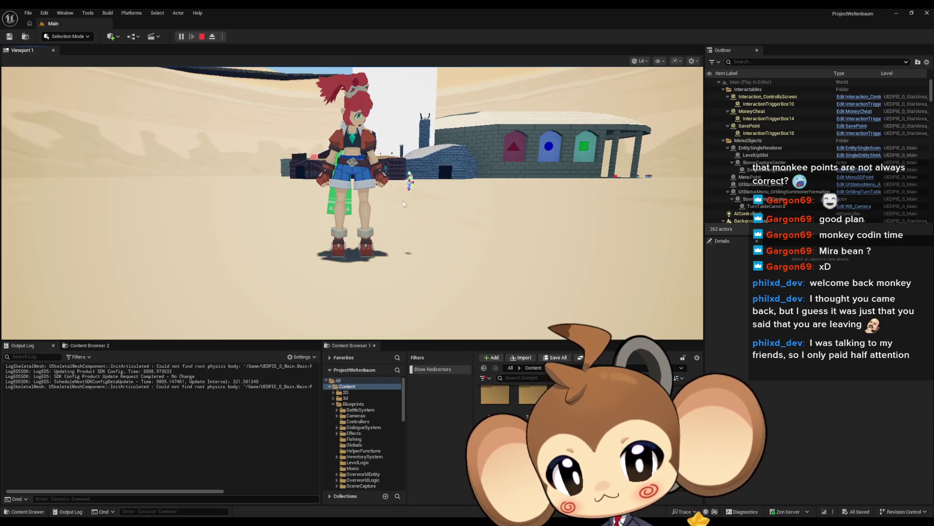
pyautogui.click(203, 36)
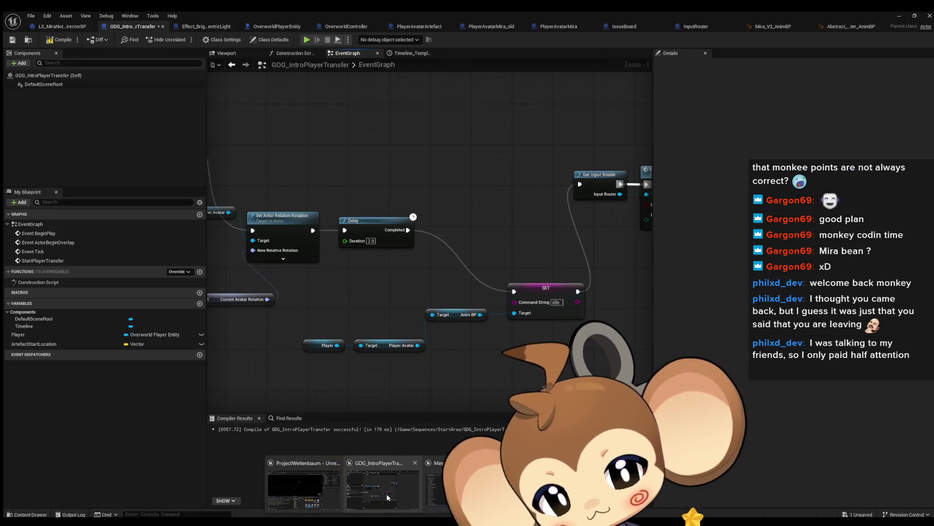
# - Return to the blueprint editor and open Abstract_Character_AnimBP's loopgesture1 transition rule
pyautogui.click(386, 493)
pyautogui.moveTo(469, 389); pyautogui.dragTo(386, 346)
pyautogui.scroll(-1, 386, 346)
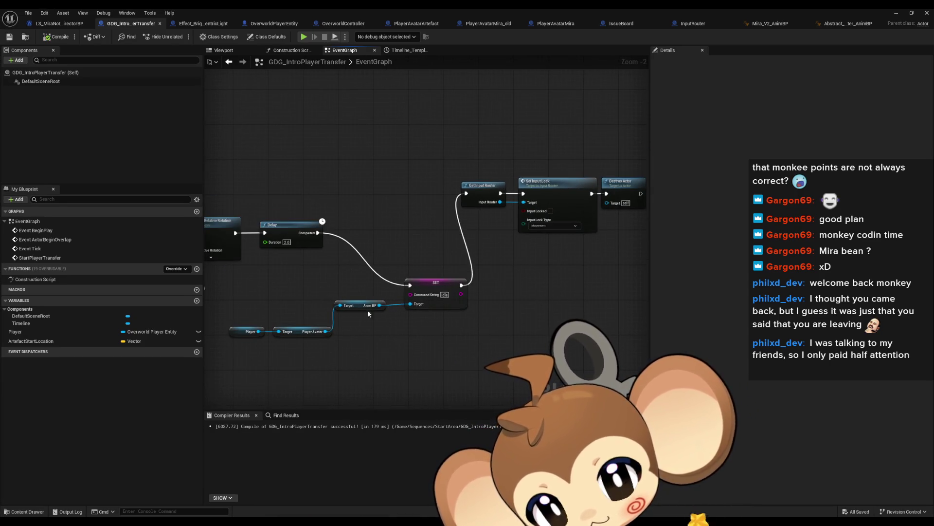
pyautogui.click(838, 24)
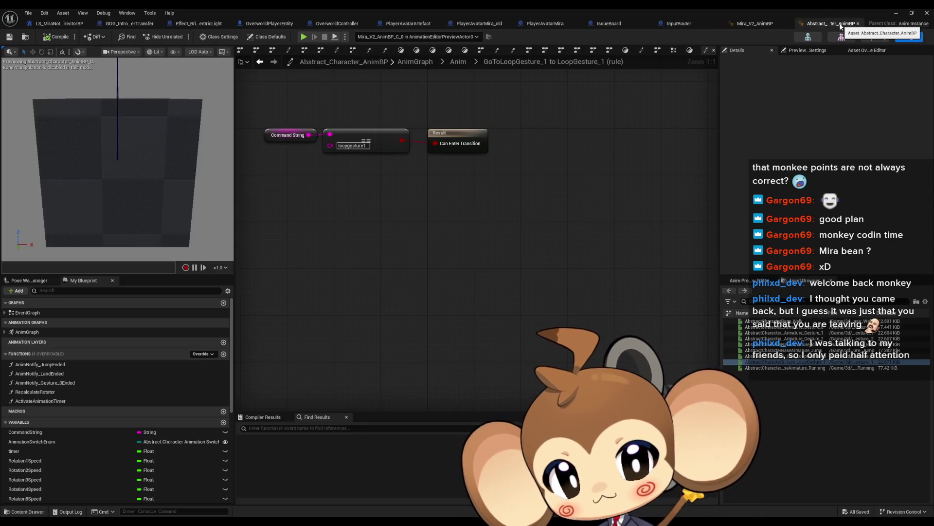